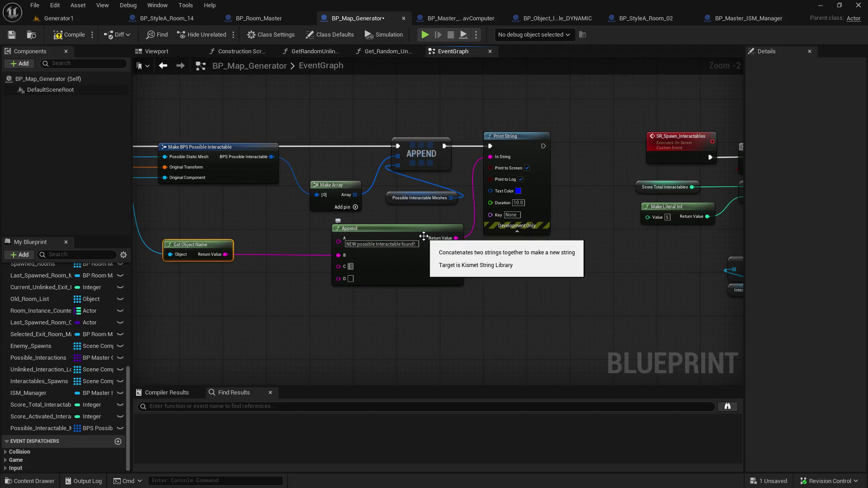
# - Commit the Append text and place a Possible_Interactable_Meshes getter in the graph
pyautogui.click(412, 108)
pyautogui.moveTo(36, 428)
pyautogui.mouseDown()
pyautogui.moveTo(63, 424)
pyautogui.moveTo(257, 323)
pyautogui.moveTo(261, 329)
pyautogui.mouseUp()
pyautogui.click(263, 331)
# - Wire the array's Length into Append's D input, save, and switch to Generator1
pyautogui.moveTo(315, 316); pyautogui.dragTo(356, 322)
pyautogui.write('lengt')
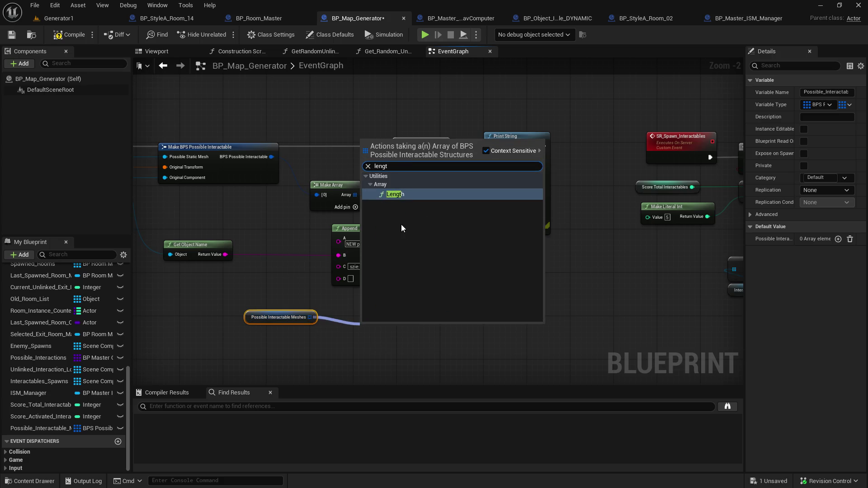
pyautogui.click(409, 194)
pyautogui.moveTo(426, 334)
pyautogui.mouseDown()
pyautogui.moveTo(434, 342)
pyautogui.moveTo(343, 279)
pyautogui.moveTo(382, 305)
pyautogui.mouseUp()
pyautogui.click(12, 35)
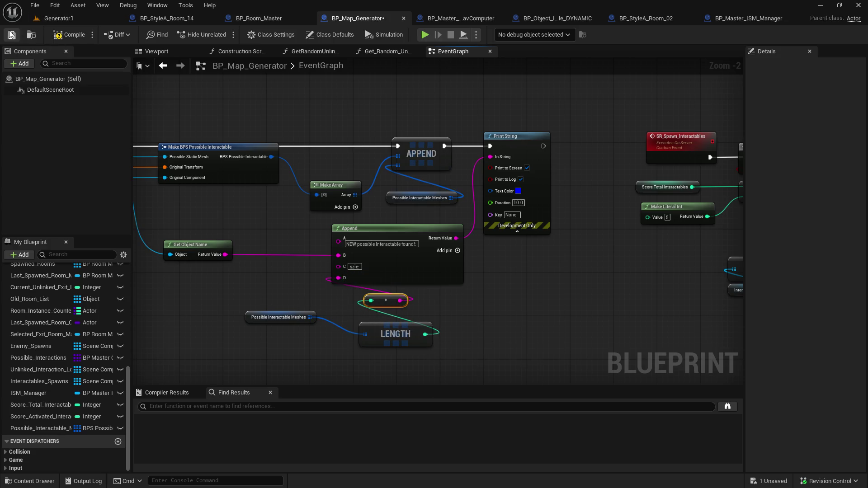
pyautogui.click(65, 21)
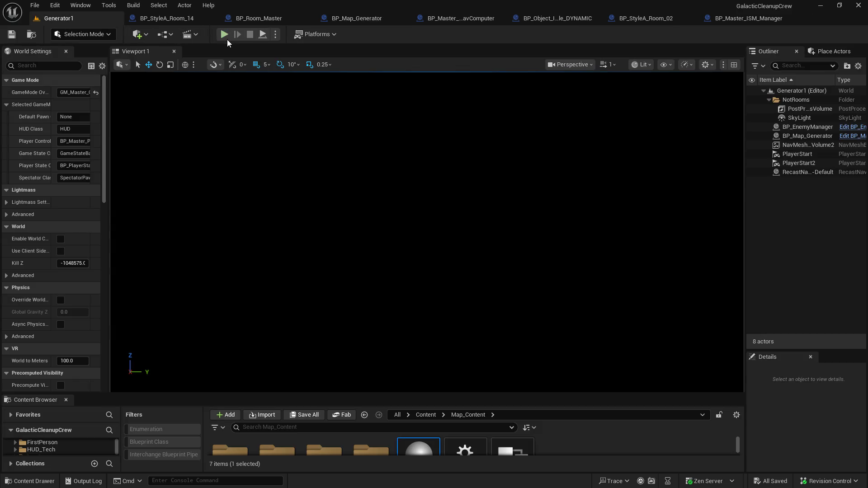
pyautogui.click(230, 34)
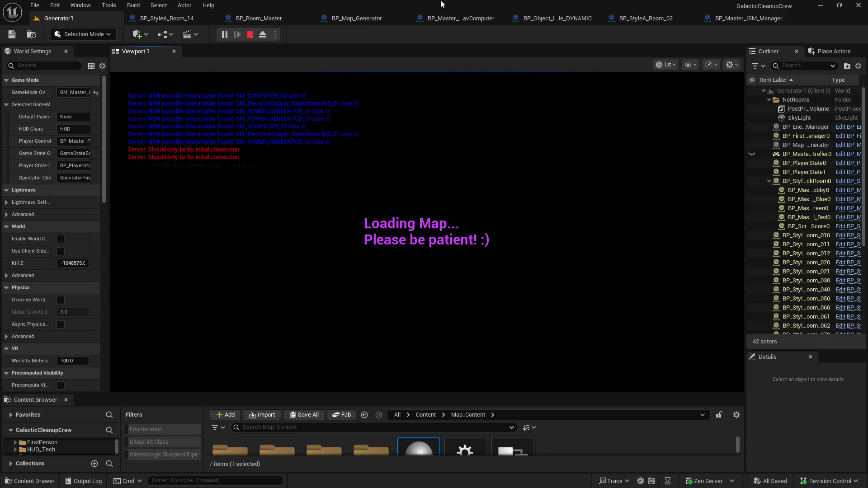
pyautogui.press('Escape')
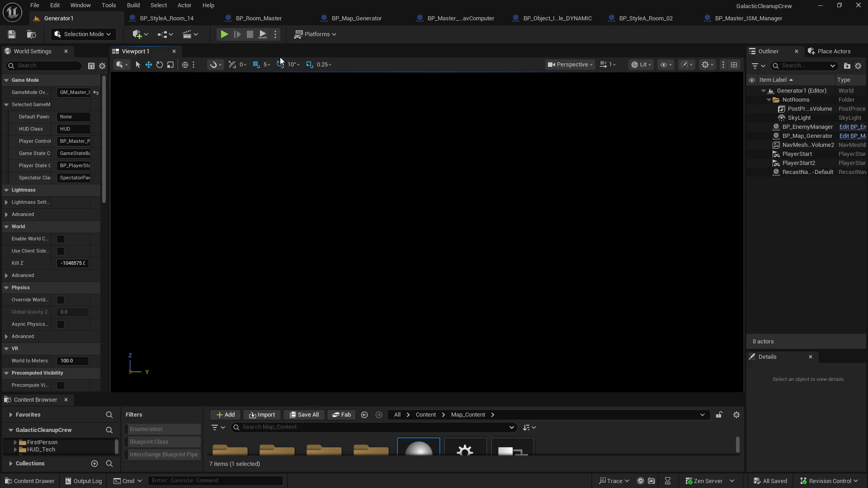
# - In BP_Map_Generator, reconnect Make Array and Possible Interactable Meshes to the APPEND node's array pins
pyautogui.click(348, 22)
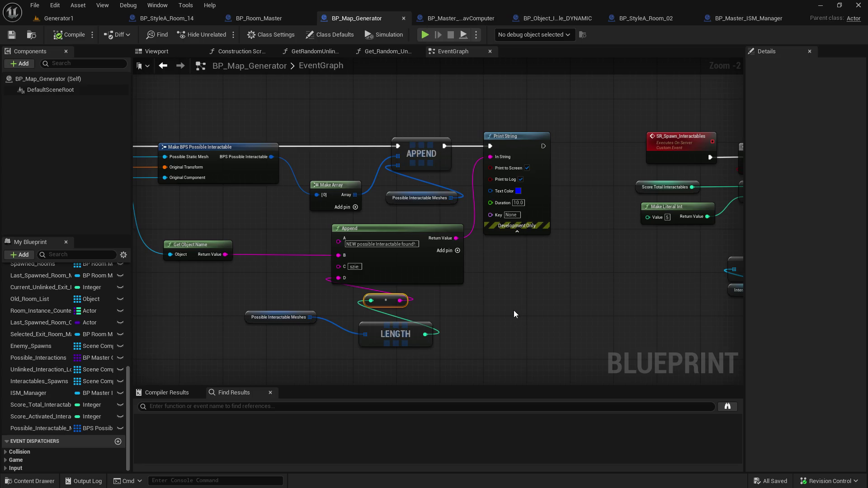
pyautogui.moveTo(513, 310)
pyautogui.mouseDown()
pyautogui.moveTo(466, 434)
pyautogui.moveTo(234, 266)
pyautogui.moveTo(166, 335)
pyautogui.mouseUp()
pyautogui.scroll(-4, 340, 235)
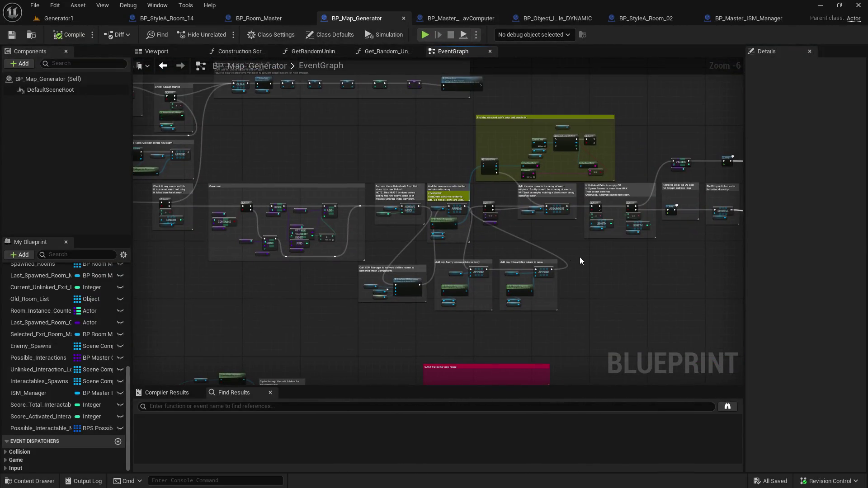
pyautogui.scroll(4, 574, 267)
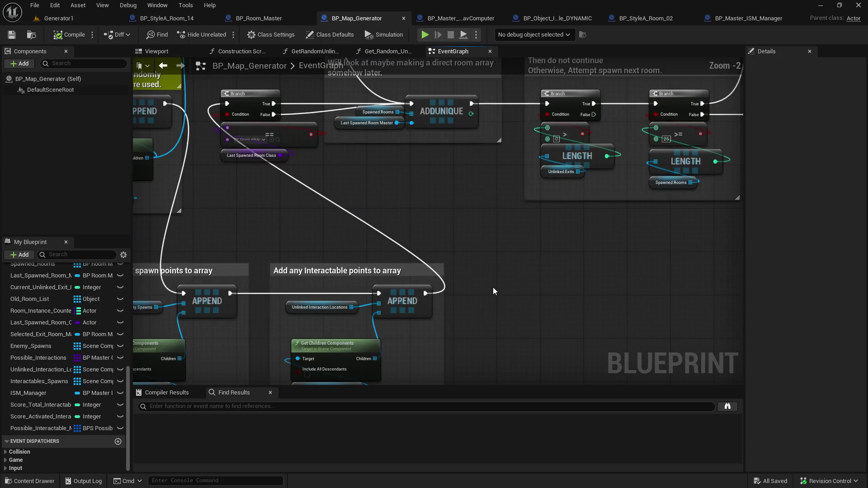
pyautogui.moveTo(495, 274); pyautogui.dragTo(482, 338)
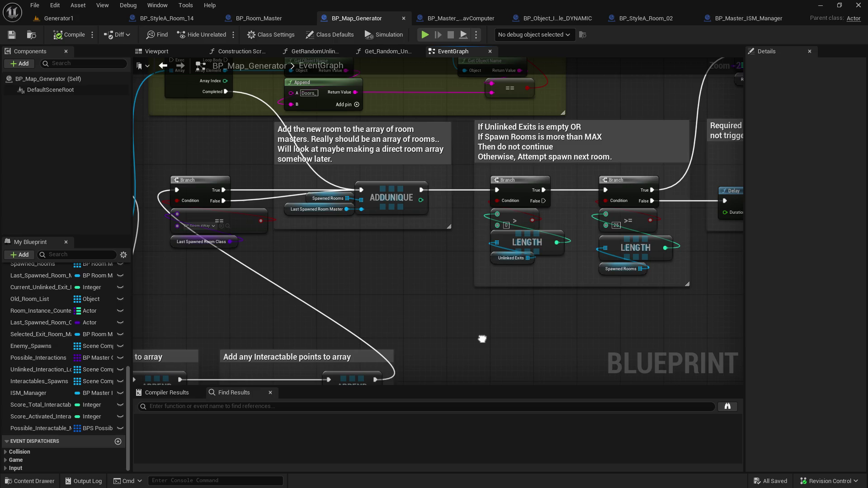
pyautogui.moveTo(482, 339)
pyautogui.mouseDown()
pyautogui.moveTo(559, 244)
pyautogui.moveTo(624, 199)
pyautogui.moveTo(678, 195)
pyautogui.mouseUp()
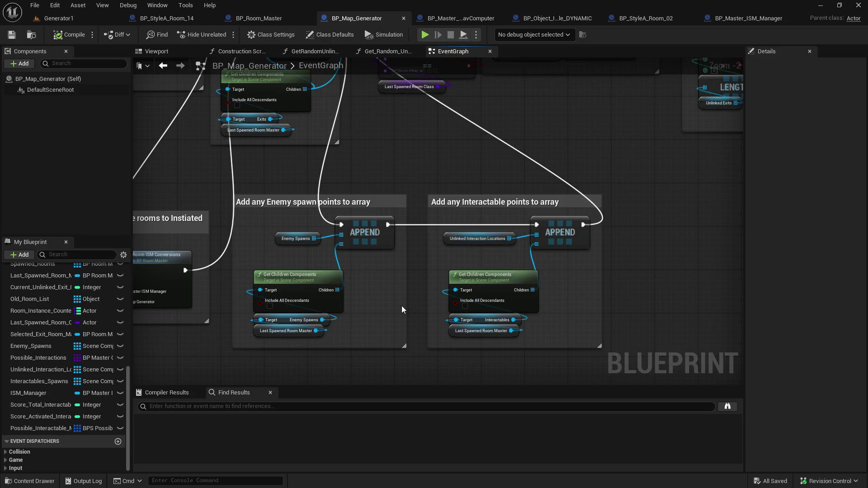
pyautogui.scroll(-1, 400, 311)
pyautogui.moveTo(400, 311)
pyautogui.mouseDown()
pyautogui.moveTo(422, 252)
pyautogui.moveTo(648, 127)
pyautogui.moveTo(741, 113)
pyautogui.moveTo(741, 339)
pyautogui.moveTo(632, 271)
pyautogui.moveTo(335, 129)
pyautogui.moveTo(622, 188)
pyautogui.moveTo(513, 278)
pyautogui.moveTo(521, 207)
pyautogui.moveTo(501, 225)
pyautogui.mouseUp()
pyautogui.scroll(1, 501, 225)
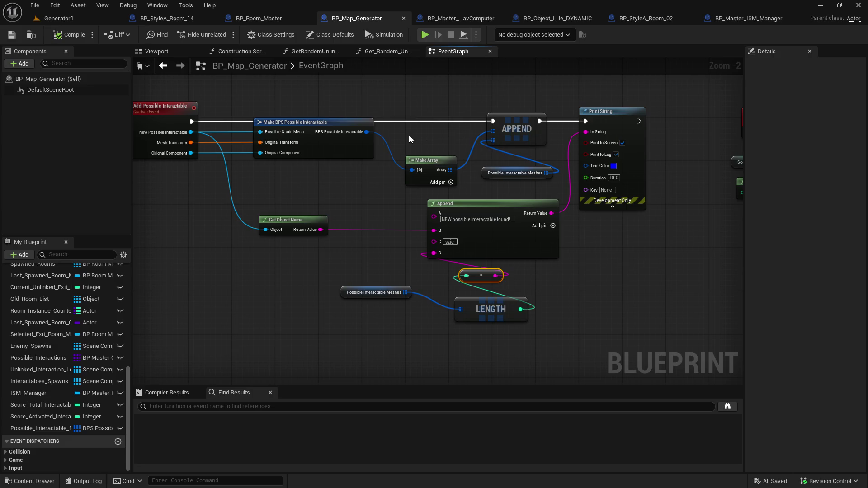
pyautogui.keyDown('alt'); pyautogui.click(494, 136); pyautogui.keyUp('alt')
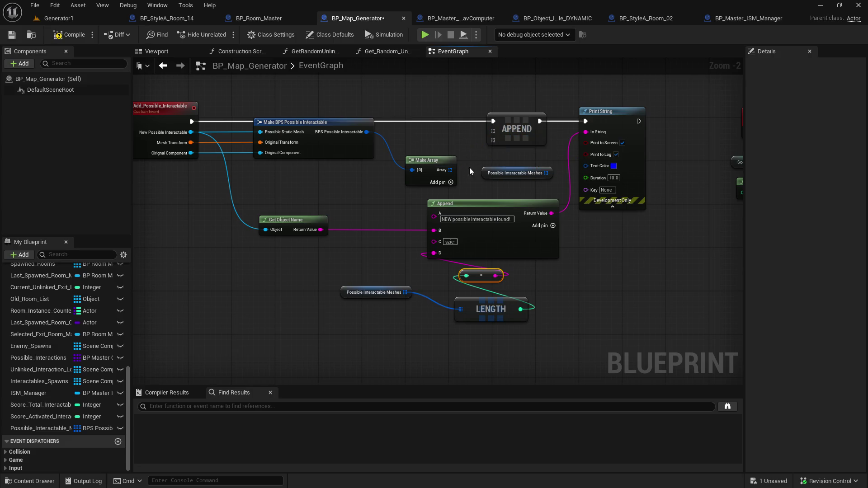
pyautogui.moveTo(450, 171)
pyautogui.mouseDown()
pyautogui.moveTo(486, 156)
pyautogui.moveTo(494, 140)
pyautogui.mouseUp()
pyautogui.moveTo(546, 174); pyautogui.dragTo(493, 132)
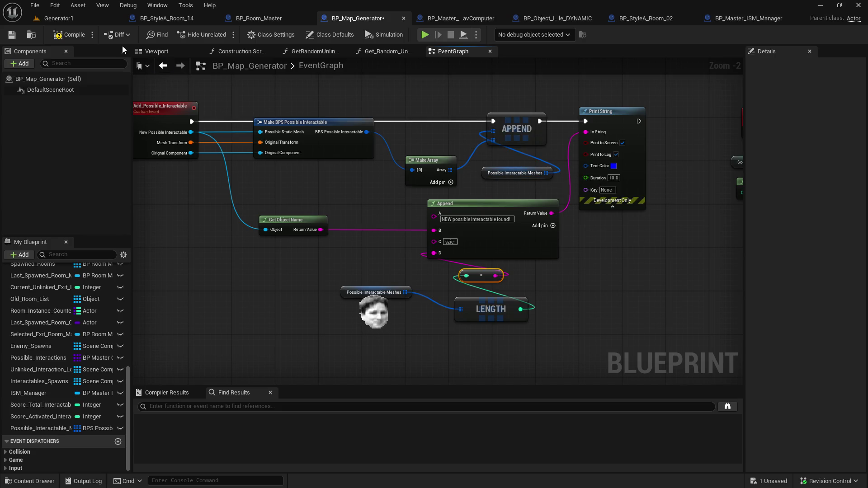
# - Compile and save the blueprint, then play the Generator1 level
pyautogui.click(68, 34)
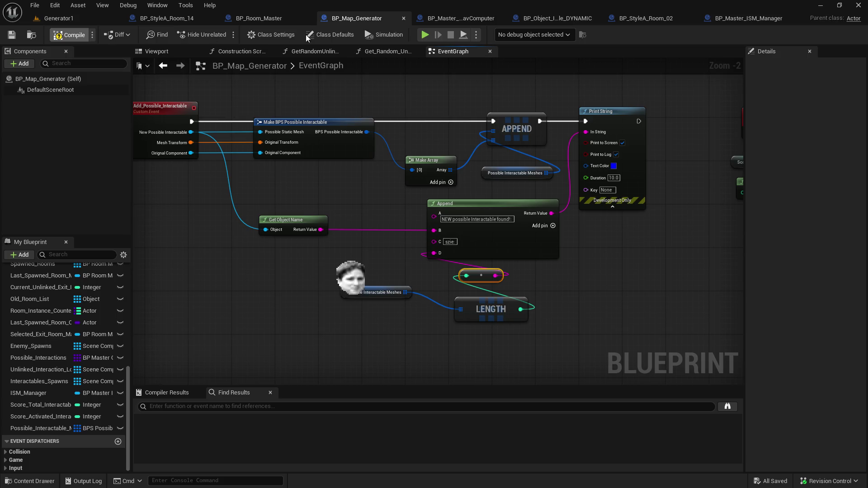
pyautogui.click(393, 34)
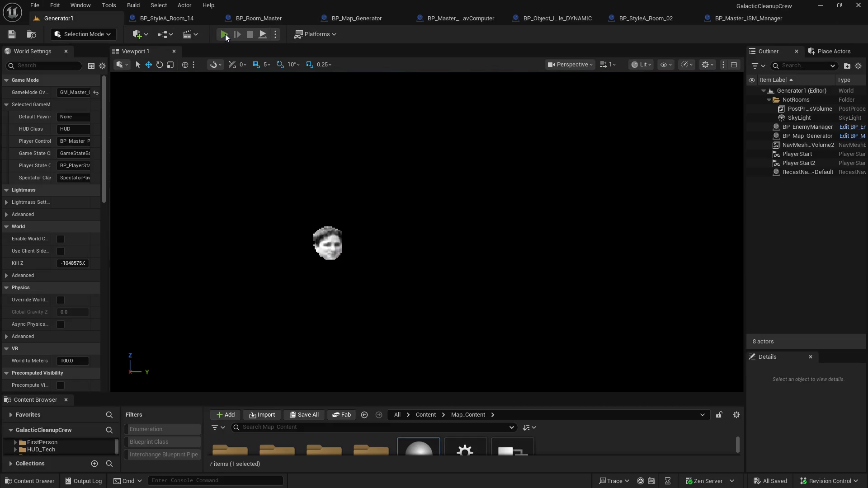
pyautogui.click(225, 34)
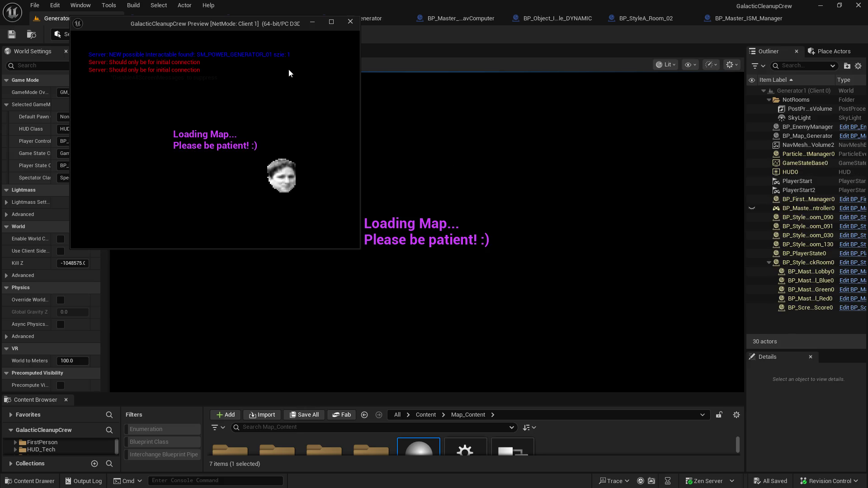
# - Walk through the generated corridors, generator room and vending-machine room toward the floating machines
pyautogui.click(452, 154)
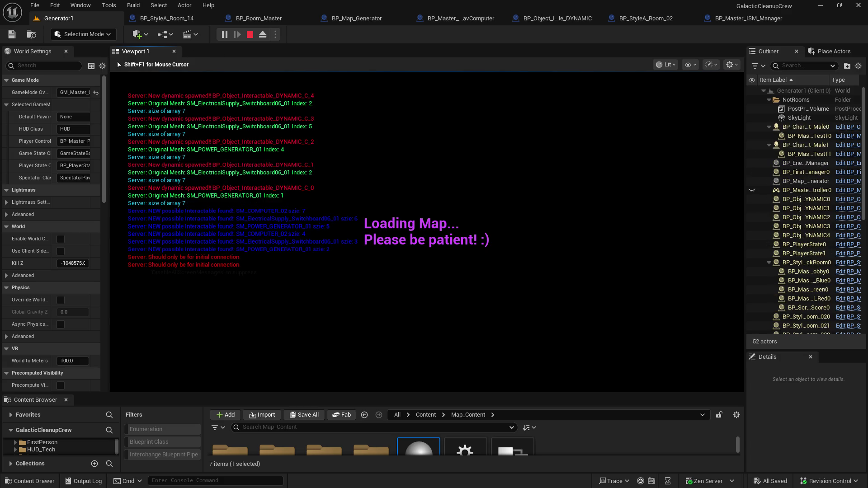
pyautogui.press('w')
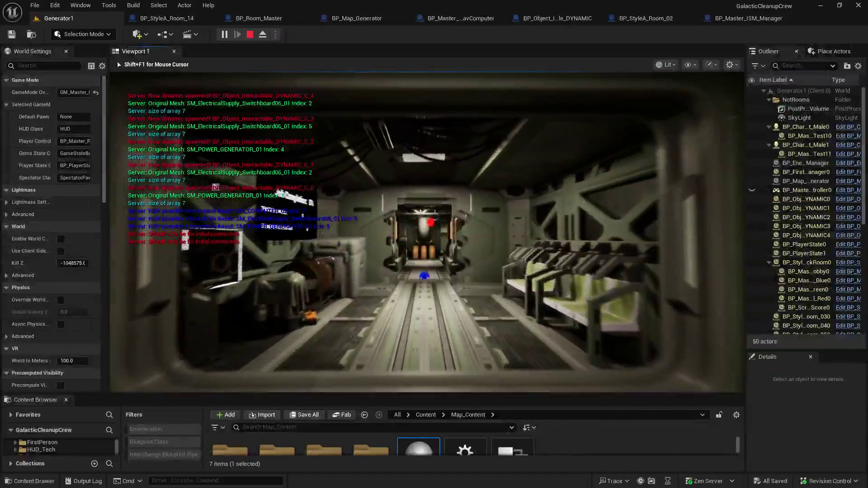
pyautogui.press('w')
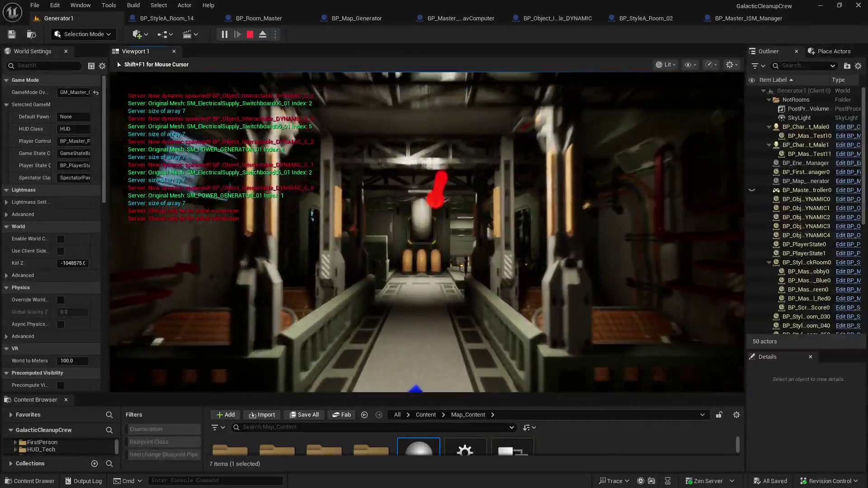
pyautogui.press('w')
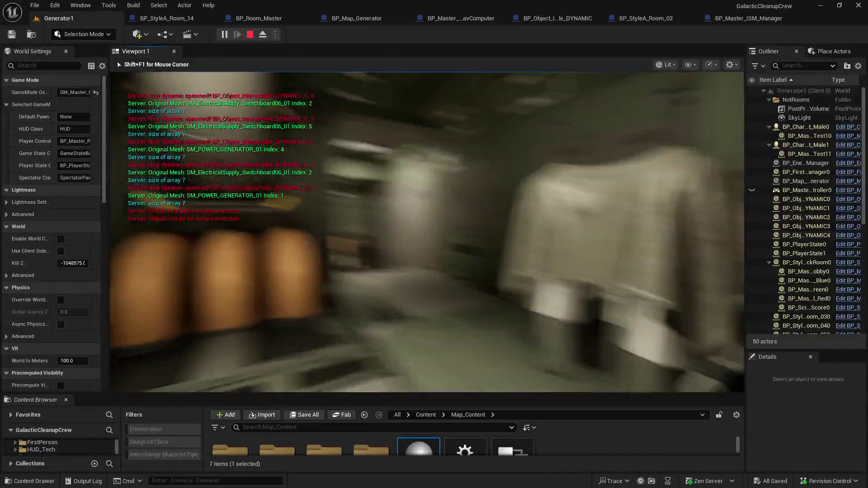
pyautogui.press('w')
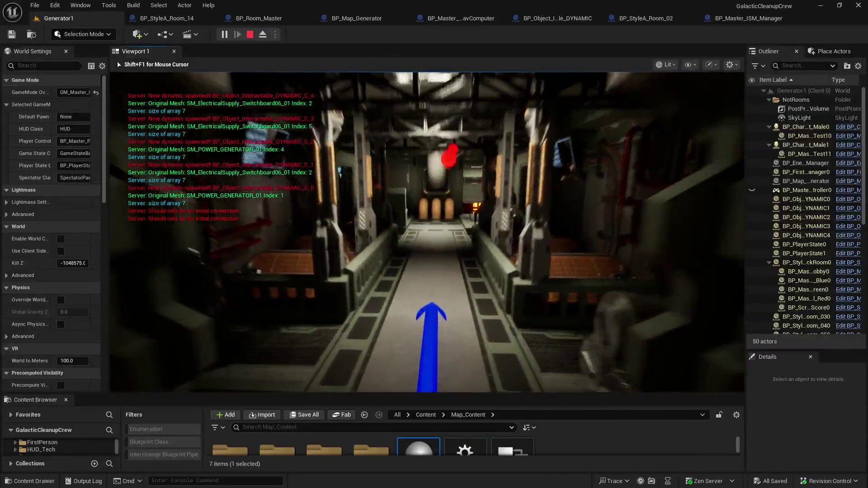
pyautogui.press('w')
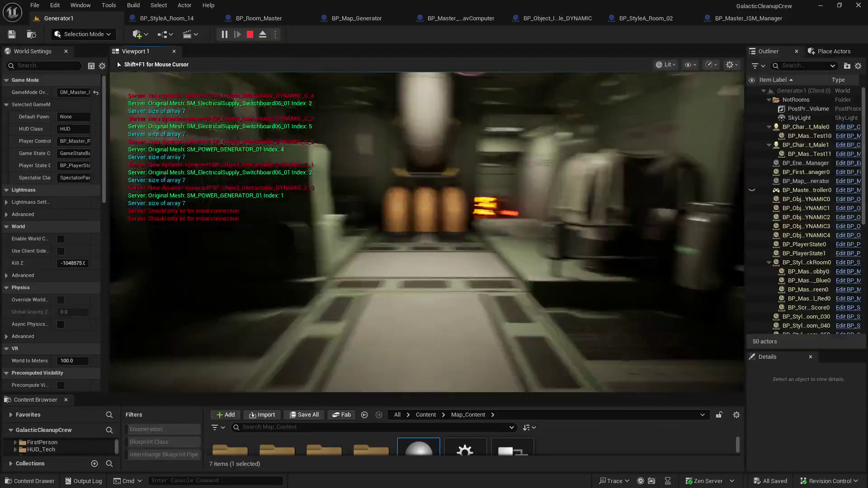
pyautogui.press('w')
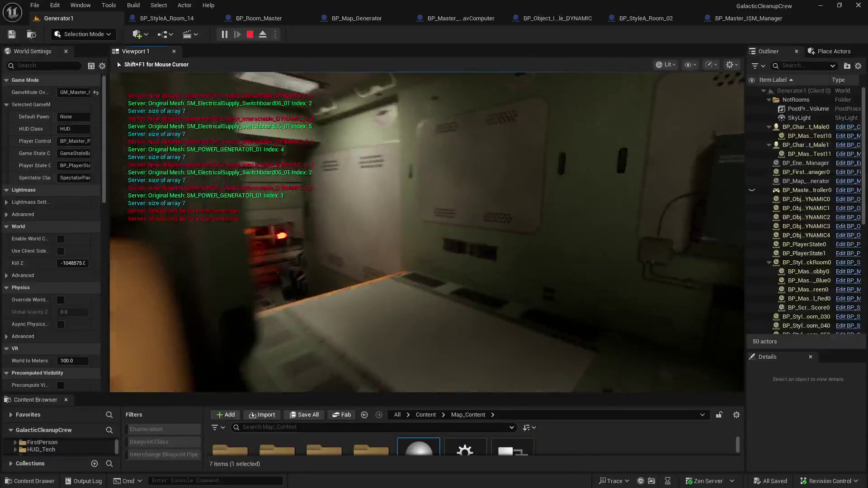
pyautogui.press('w')
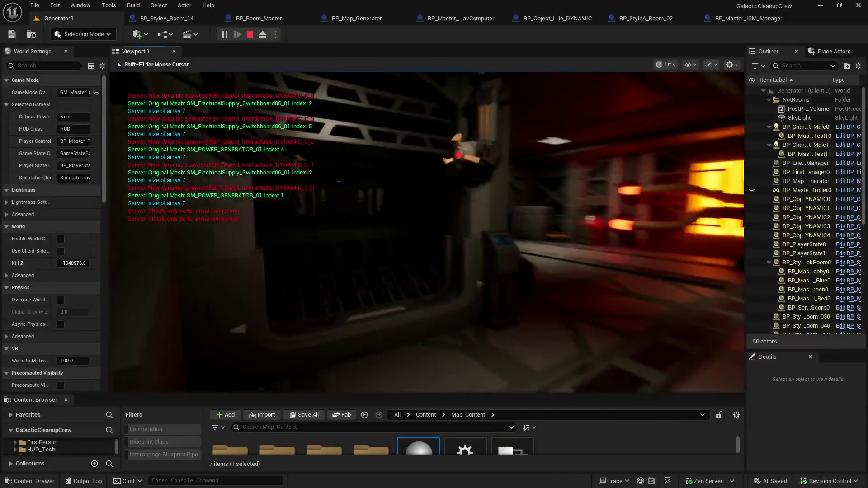
pyautogui.press('w')
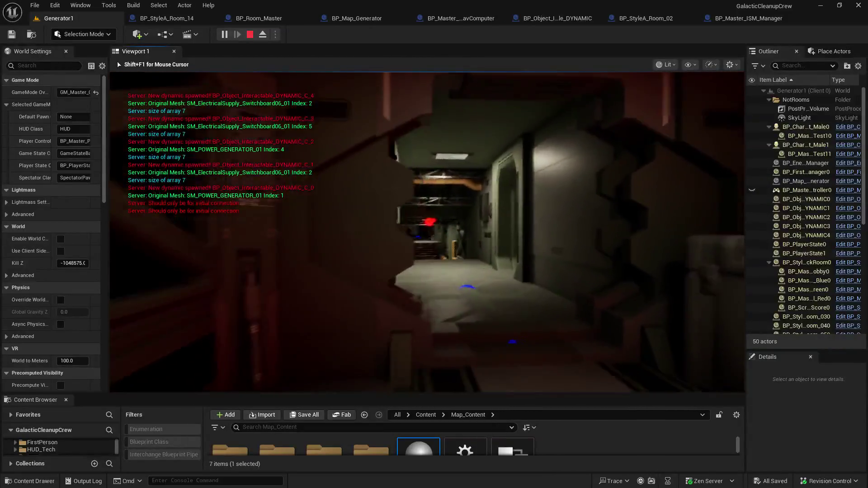
pyautogui.press('w')
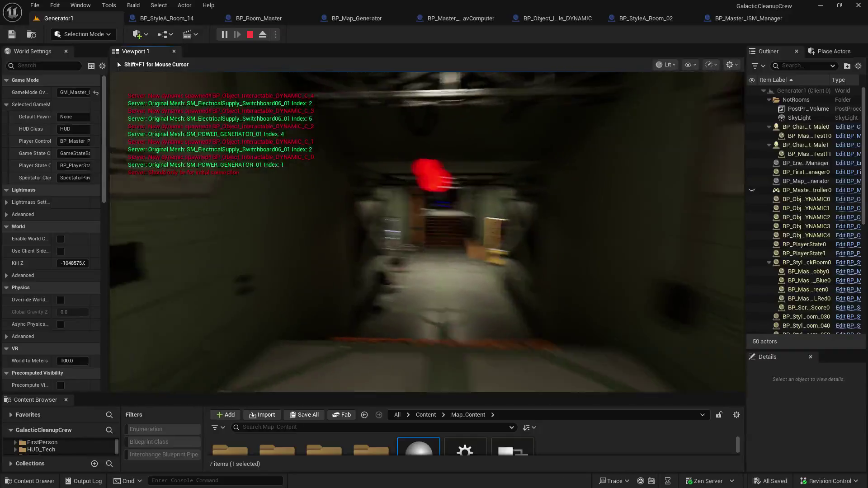
pyautogui.press('w')
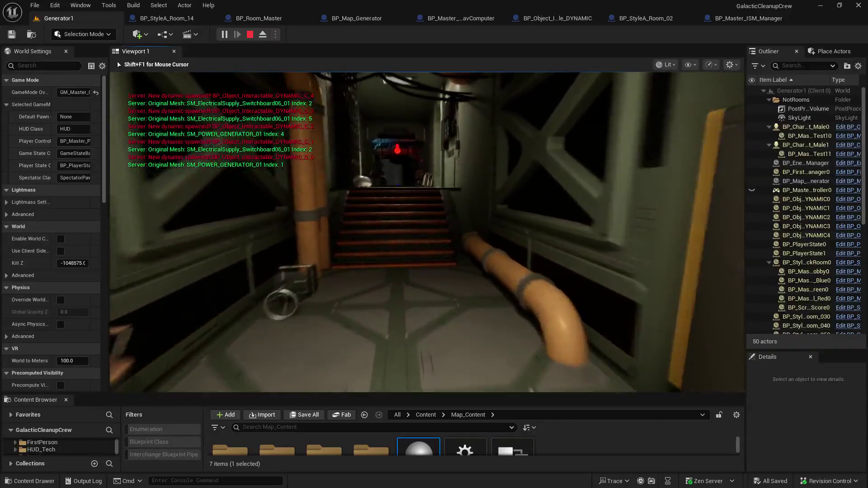
pyautogui.press('w')
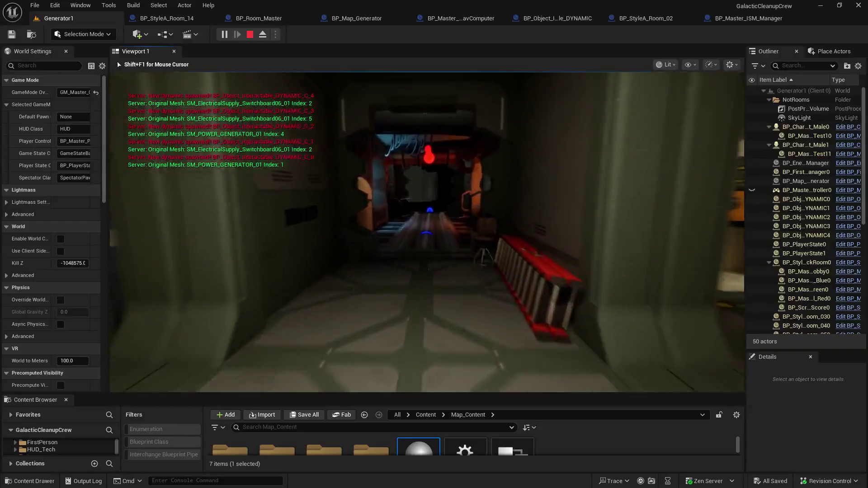
pyautogui.press('w')
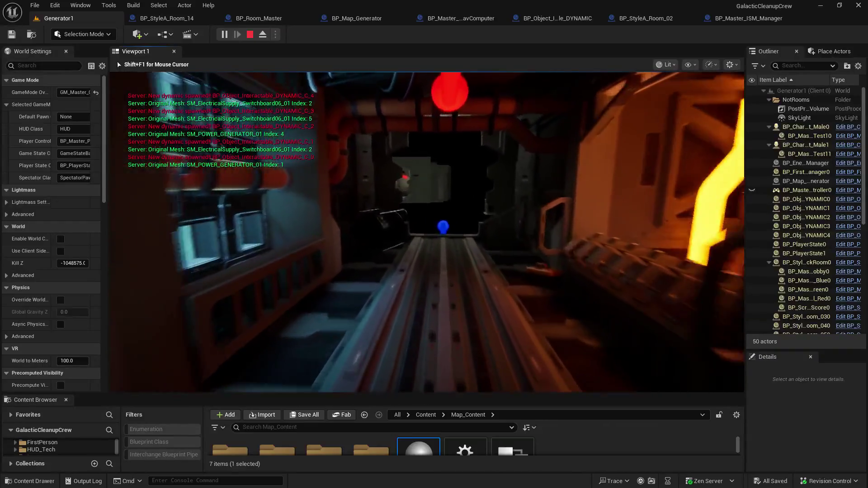
pyautogui.press('w')
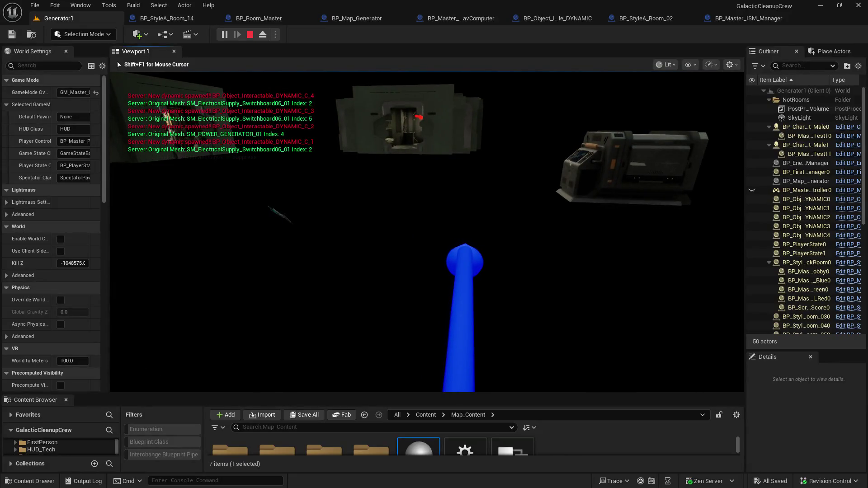
# - Inspect the floating computer consoles up close, then stop the play session with Esc
pyautogui.press('w')
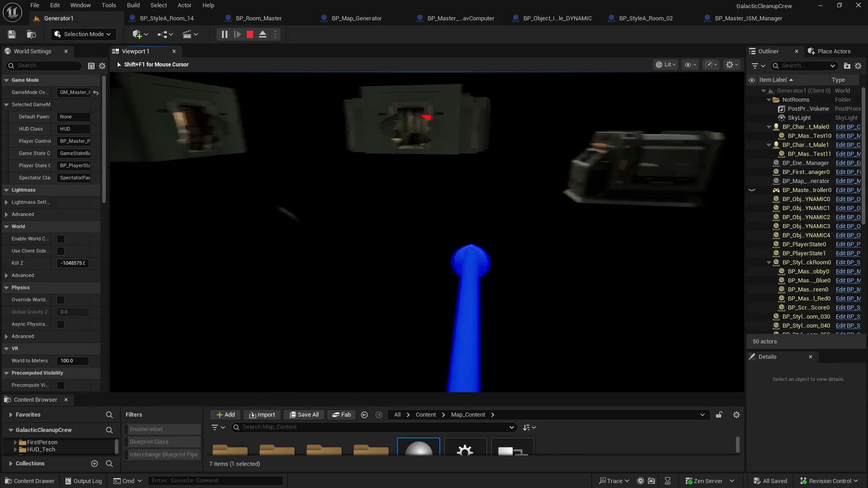
pyautogui.press('w')
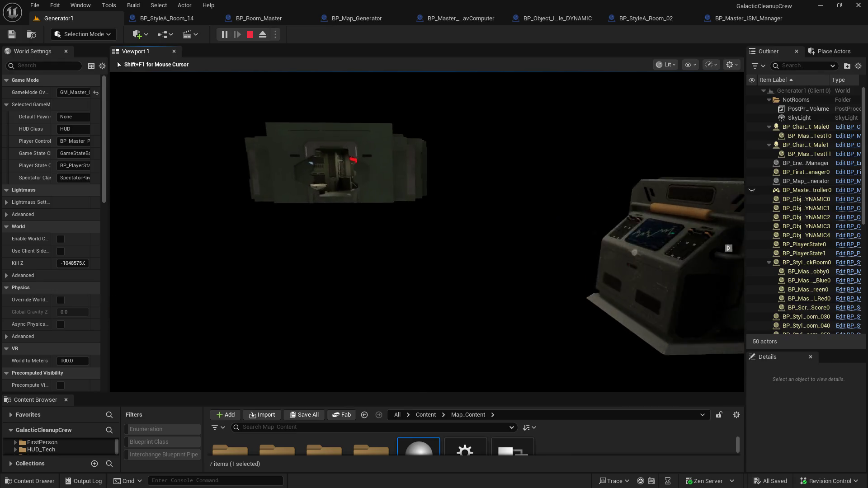
pyautogui.press('w')
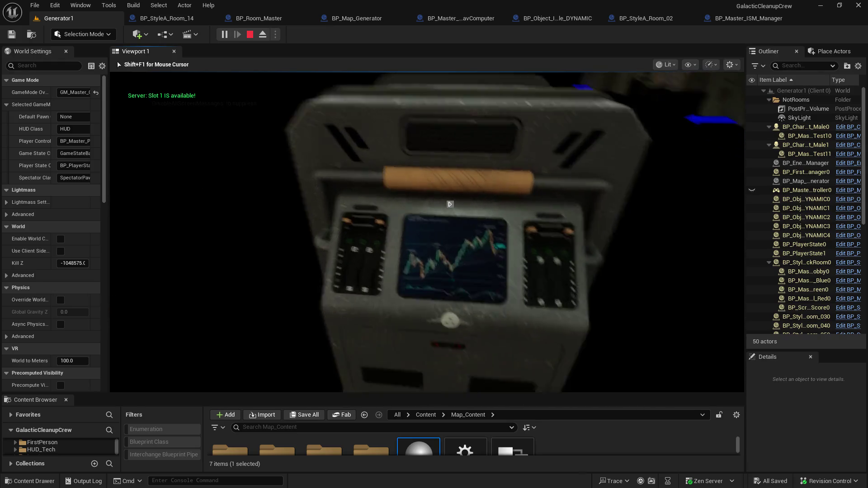
pyautogui.press('s')
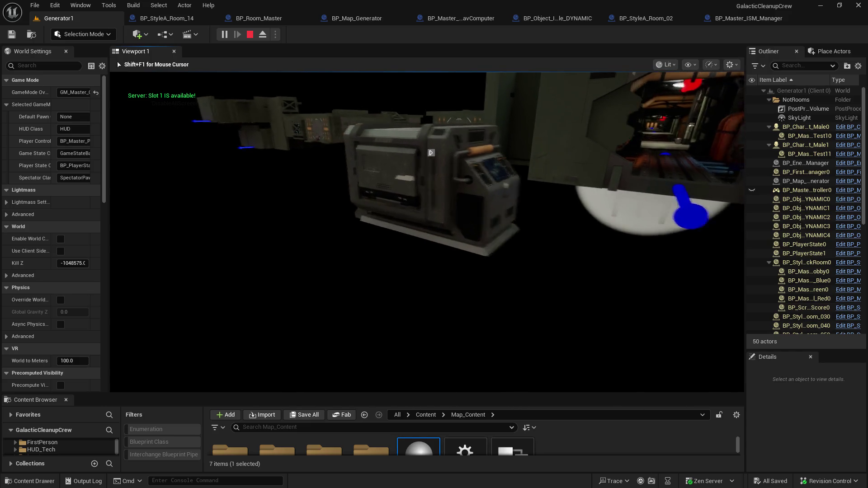
pyautogui.press('w')
pyautogui.press('s')
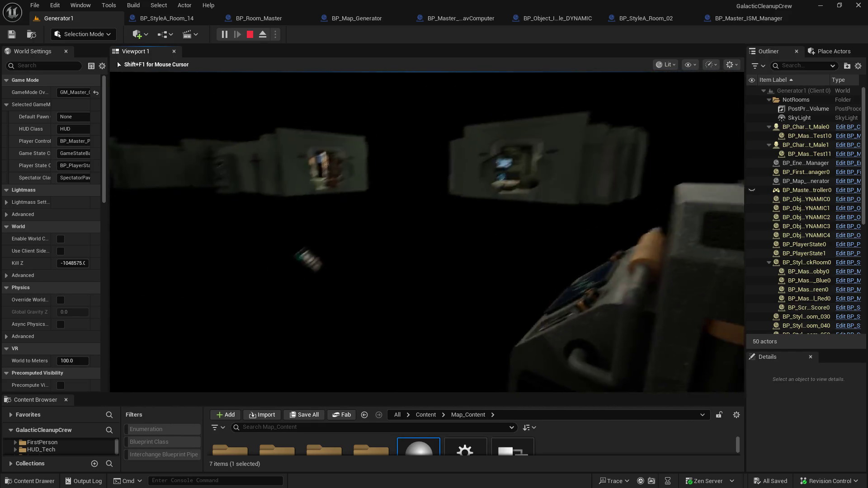
pyautogui.press('w')
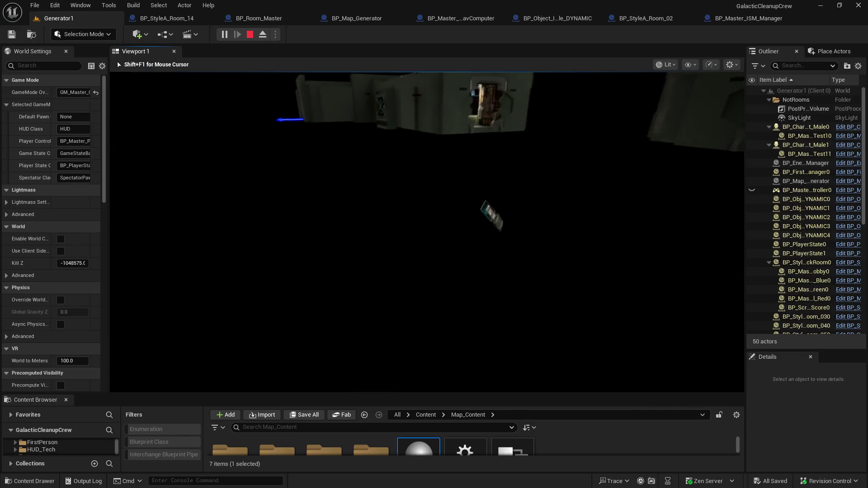
pyautogui.press('w')
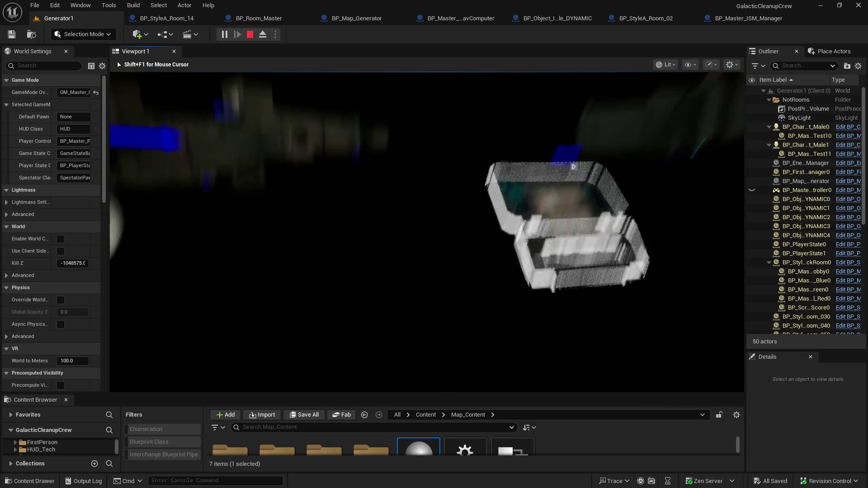
pyautogui.press('a')
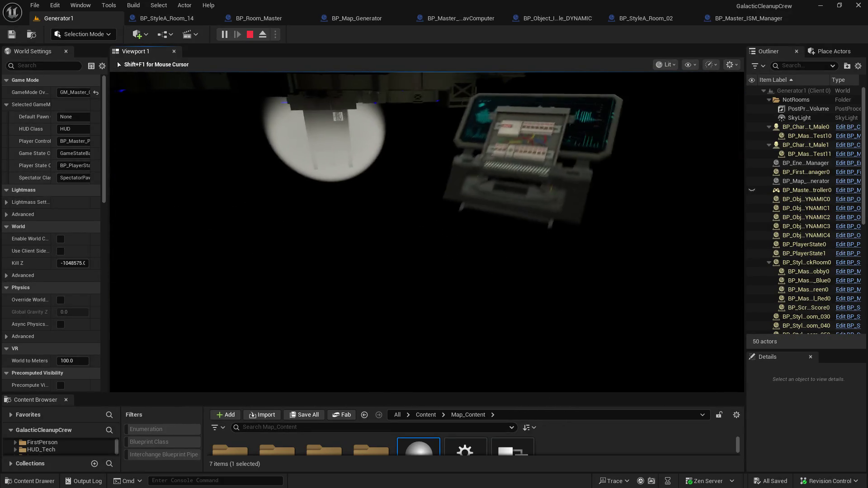
pyautogui.press('s')
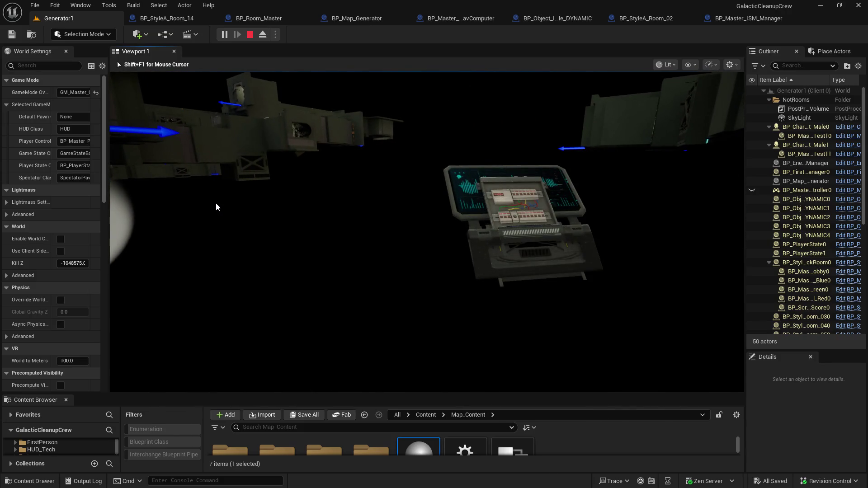
pyautogui.press('Escape')
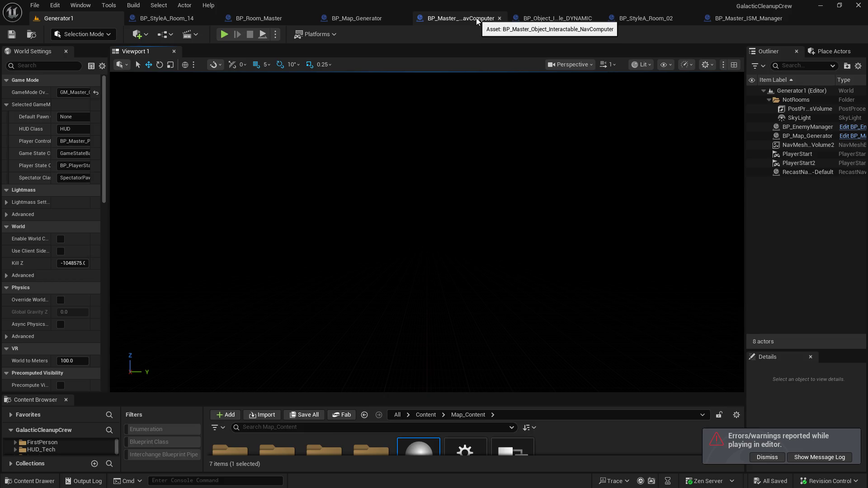
# - In BP_Map_Generator's graph, add a reroute knot on Destroy Component's Target wire
pyautogui.click(365, 19)
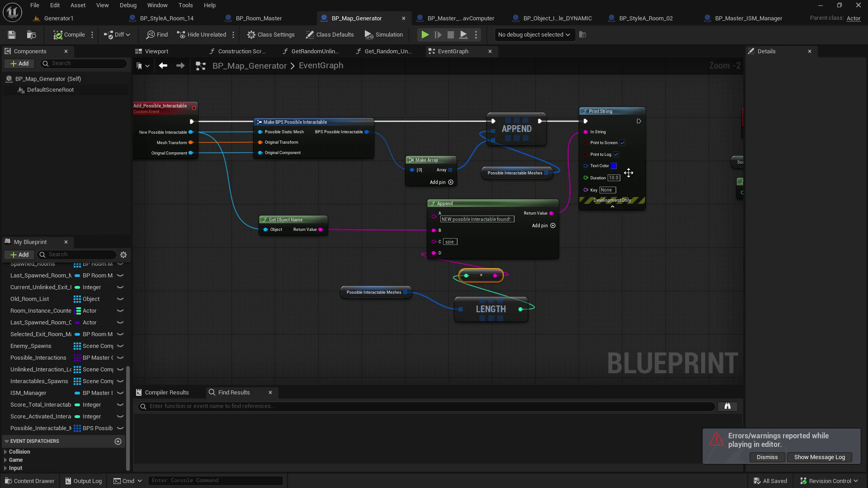
pyautogui.scroll(-3, 628, 173)
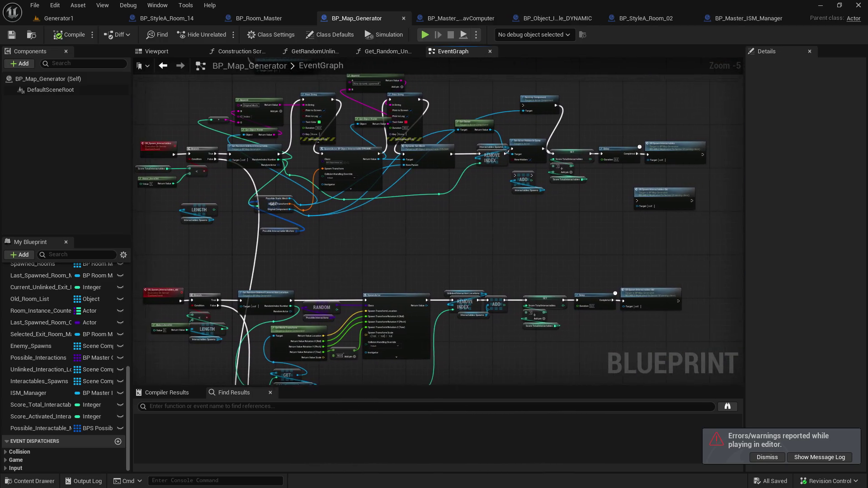
pyautogui.moveTo(420, 221); pyautogui.dragTo(407, 221)
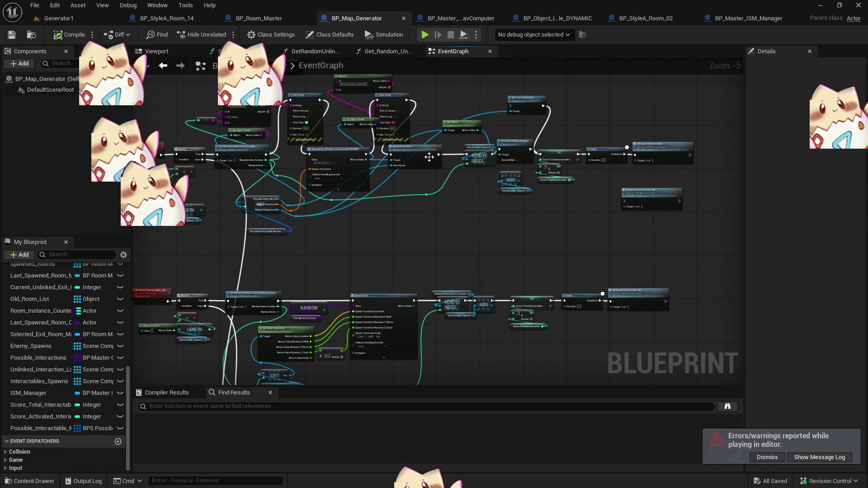
pyautogui.scroll(3, 513, 154)
pyautogui.scroll(-2, 511, 127)
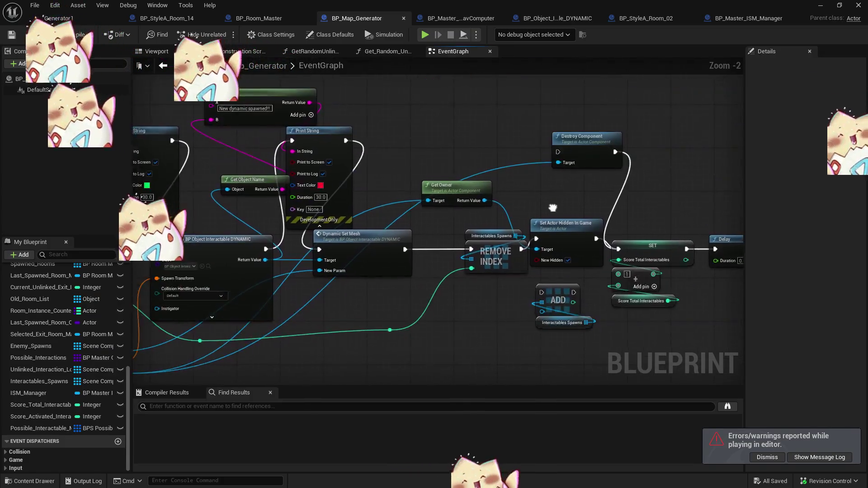
pyautogui.scroll(2, 398, 188)
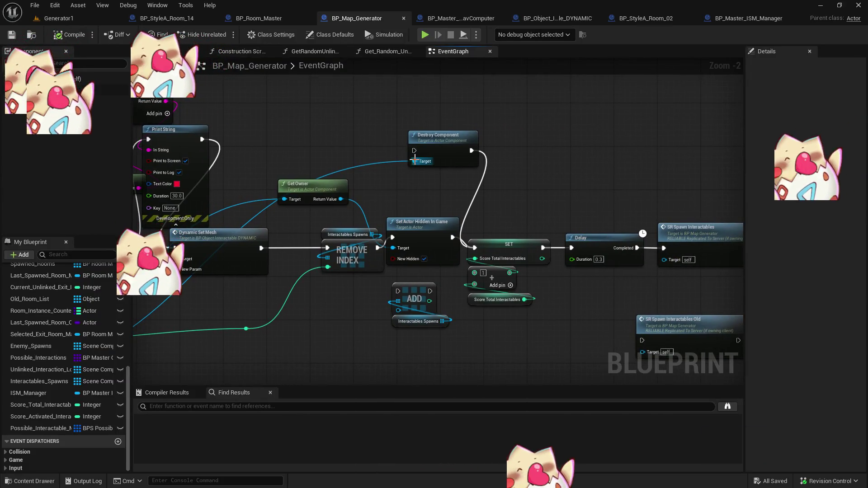
pyautogui.doubleClick(387, 162)
# - From the knot, search the action list for 'set component visible'
pyautogui.moveTo(383, 161)
pyautogui.mouseDown()
pyautogui.moveTo(410, 186)
pyautogui.moveTo(414, 180)
pyautogui.mouseUp()
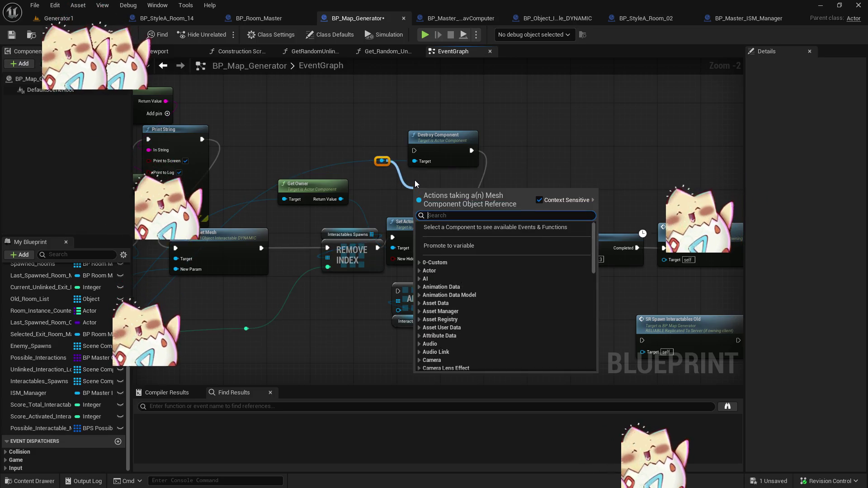
pyautogui.write('set component vi')
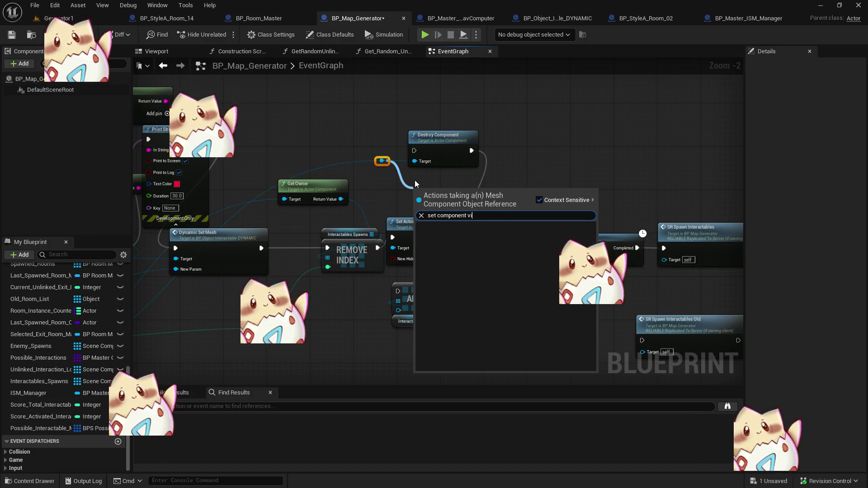
pyautogui.hotkey('ctrl', 'a')
pyautogui.write('vc')
pyautogui.write('isible')
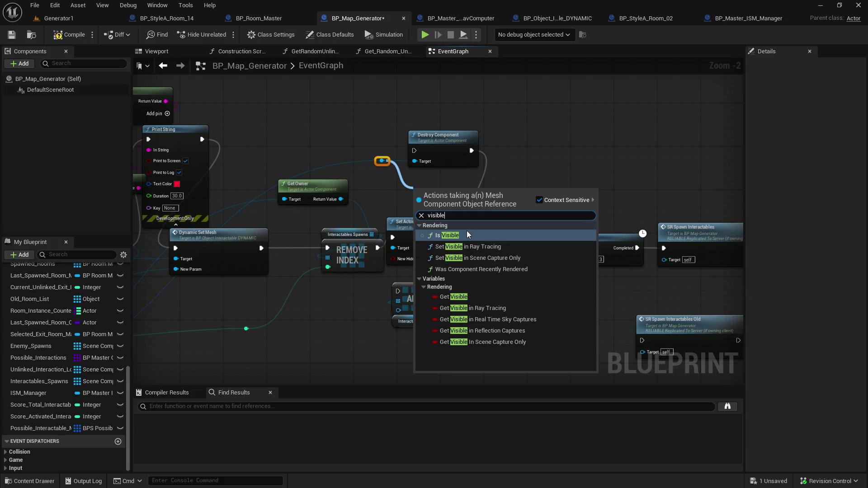
# - Close the action list, pan to the print and spawn nodes, and pull a new wire from the knot
pyautogui.click(380, 192)
pyautogui.moveTo(382, 193)
pyautogui.mouseDown()
pyautogui.moveTo(739, 156)
pyautogui.moveTo(781, 116)
pyautogui.moveTo(661, 168)
pyautogui.moveTo(461, 171)
pyautogui.moveTo(609, 136)
pyautogui.moveTo(463, 178)
pyautogui.mouseUp()
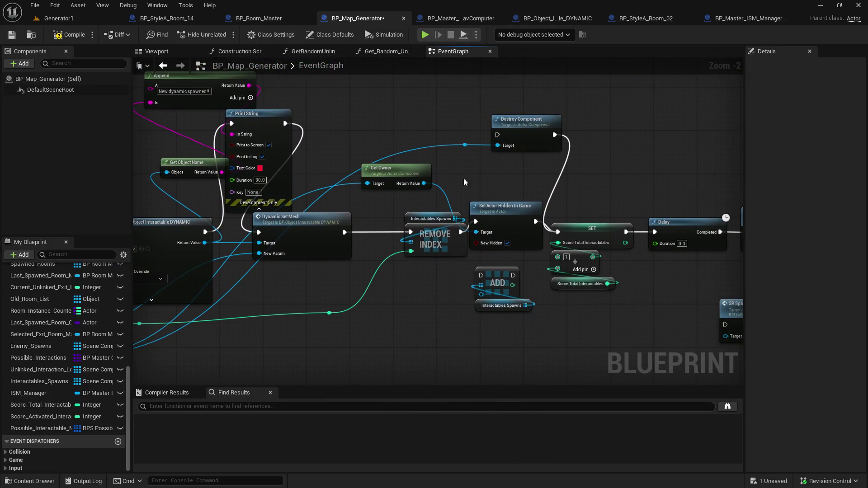
pyautogui.moveTo(466, 145); pyautogui.dragTo(484, 167)
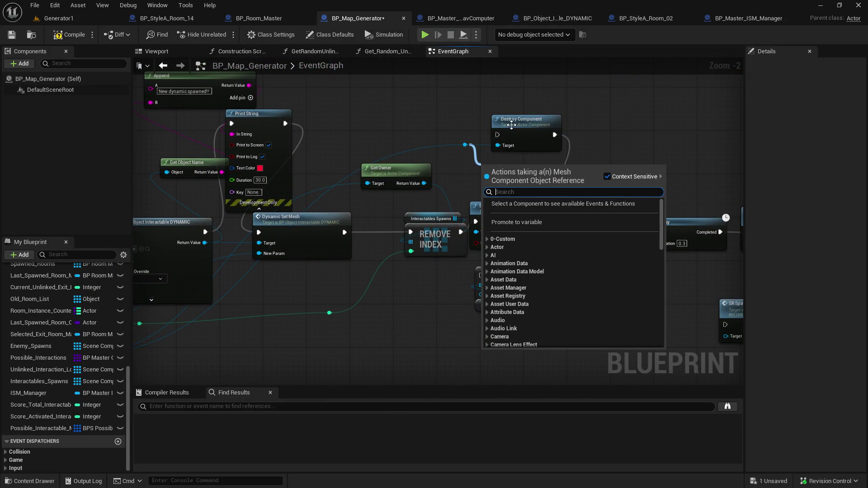
pyautogui.click(608, 176)
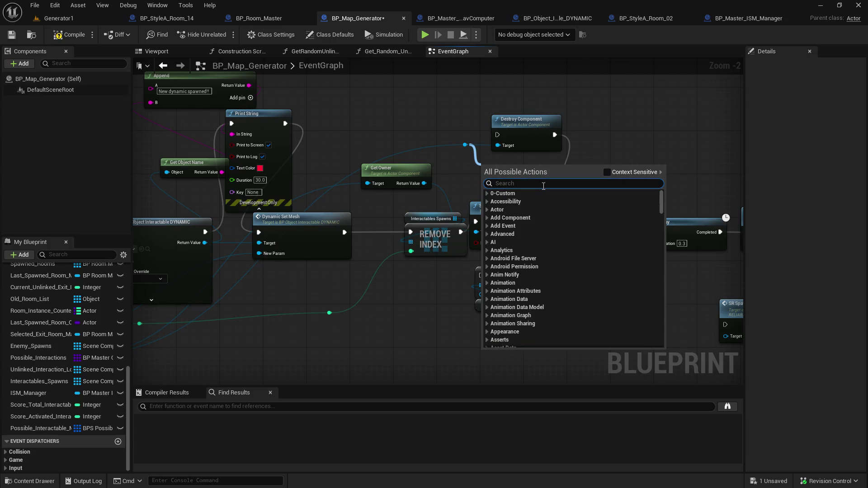
pyautogui.write('component visi')
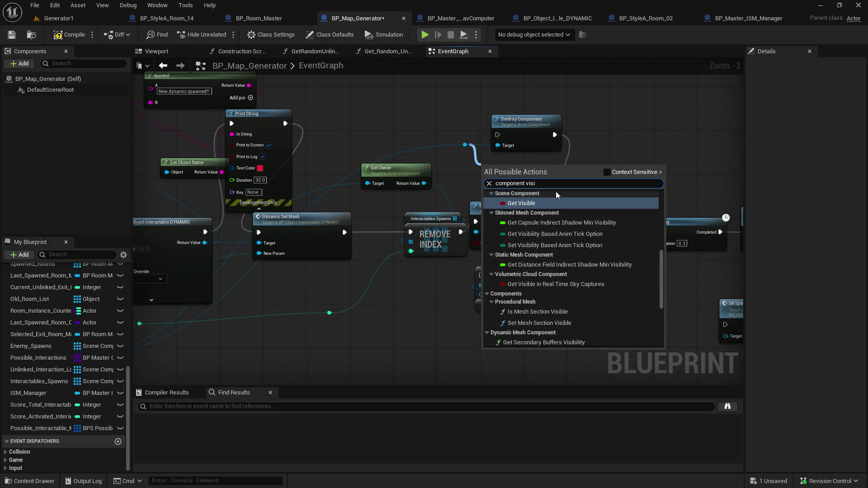
pyautogui.scroll(-3, 619, 311)
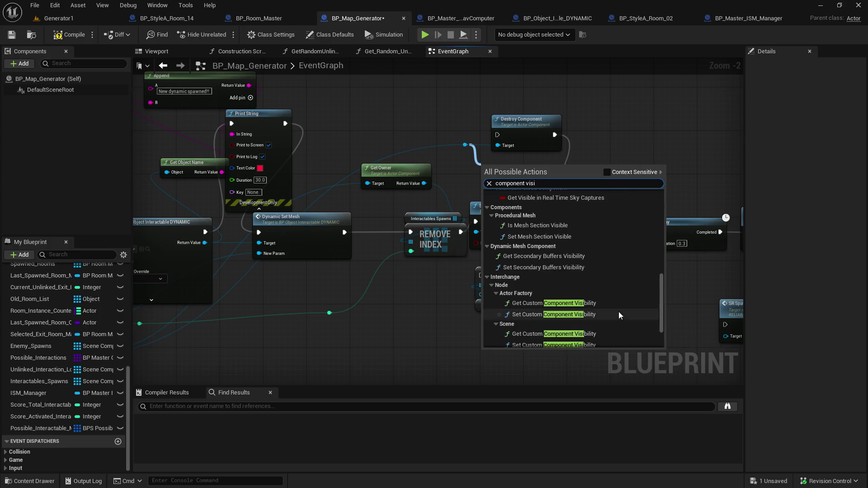
pyautogui.scroll(3, 618, 311)
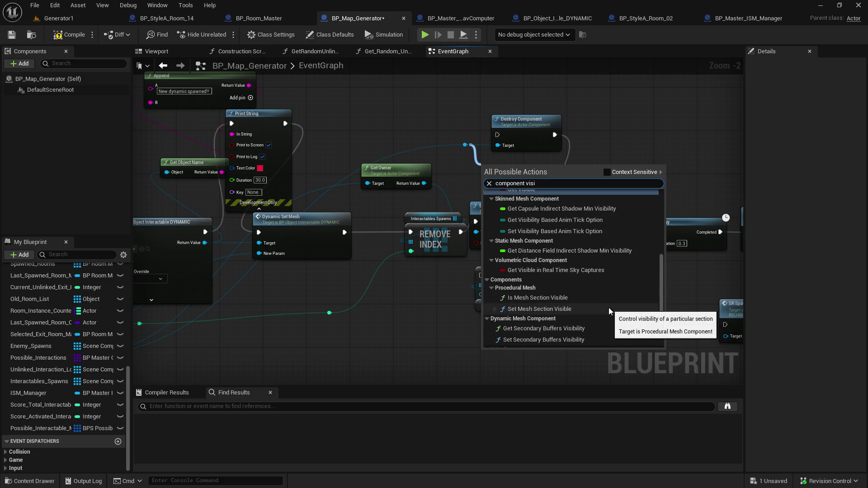
pyautogui.scroll(-4, 608, 307)
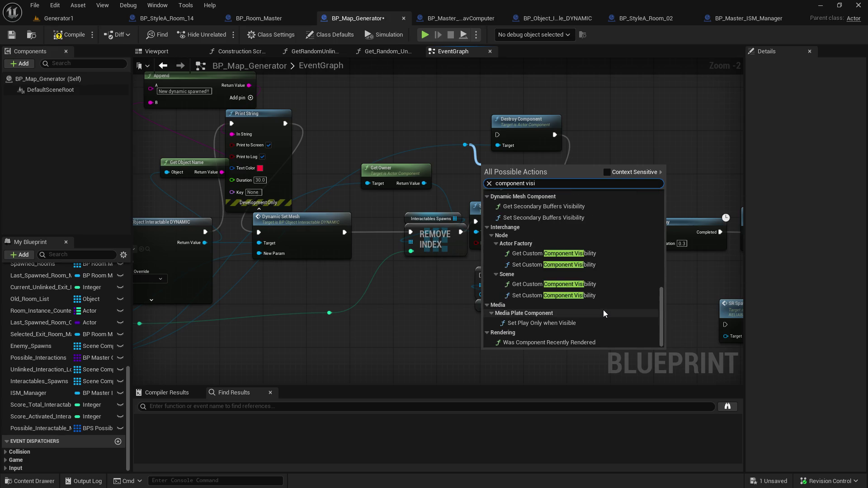
pyautogui.scroll(2, 574, 283)
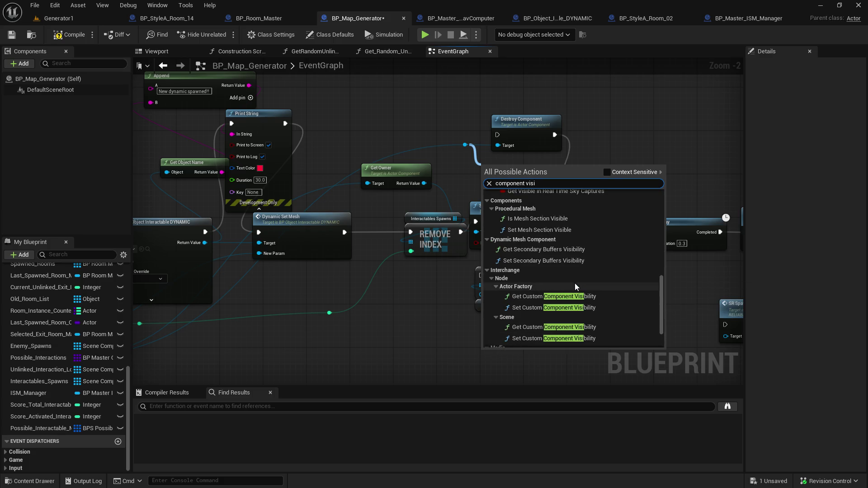
pyautogui.scroll(4, 574, 283)
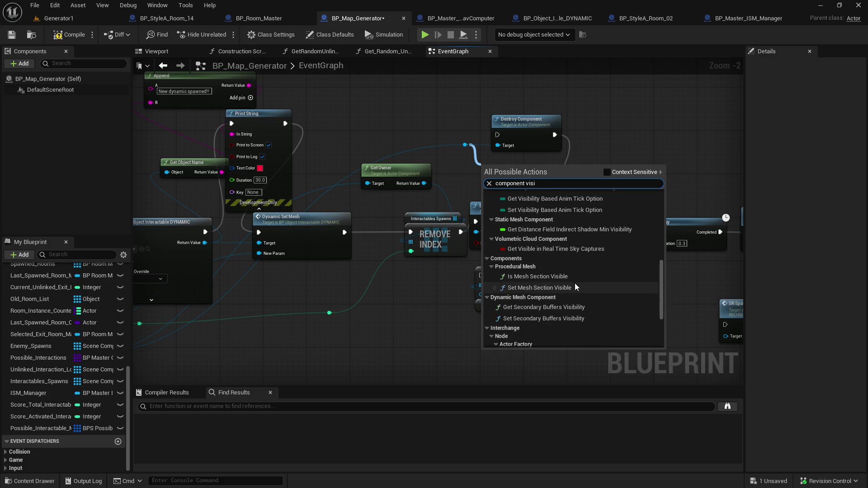
pyautogui.scroll(3, 575, 283)
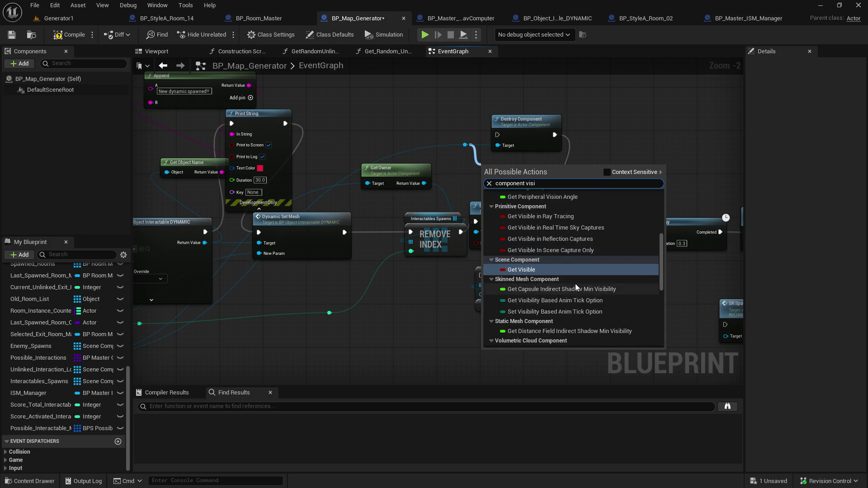
pyautogui.scroll(6, 575, 283)
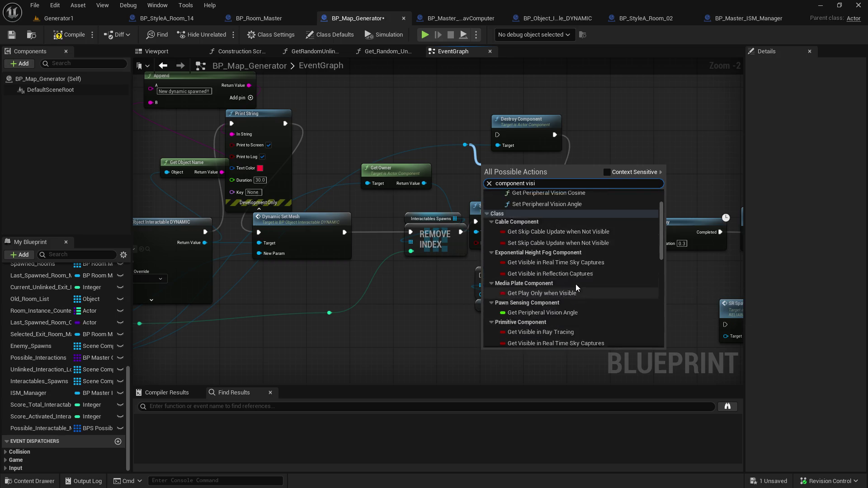
pyautogui.click(641, 91)
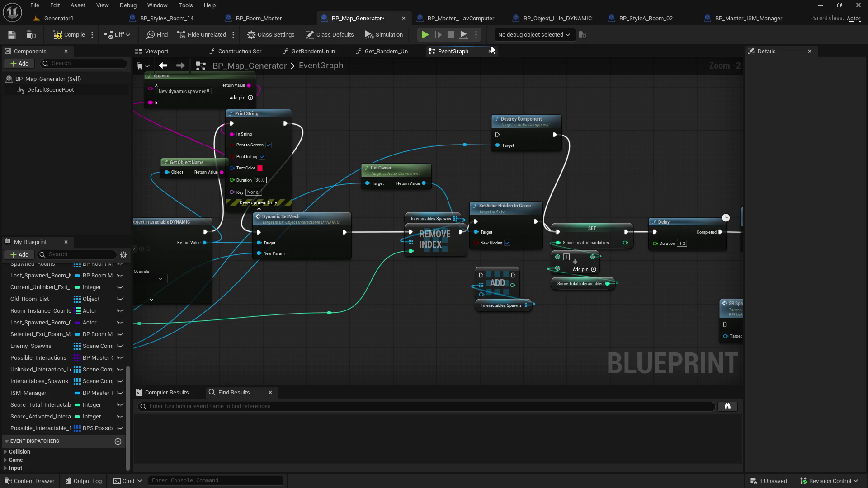
pyautogui.click(266, 17)
# - Pan from the Interactable tag check to SR Add Mesh To Convert List and inspect the Visible getter
pyautogui.scroll(5, 662, 140)
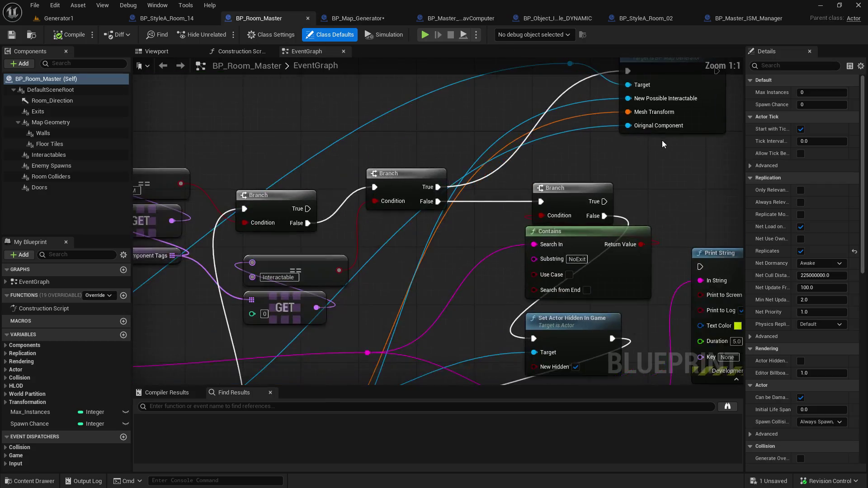
pyautogui.moveTo(698, 229)
pyautogui.mouseDown()
pyautogui.moveTo(656, 121)
pyautogui.moveTo(810, 102)
pyautogui.moveTo(858, 64)
pyautogui.mouseUp()
pyautogui.moveTo(406, 204); pyautogui.dragTo(546, 206)
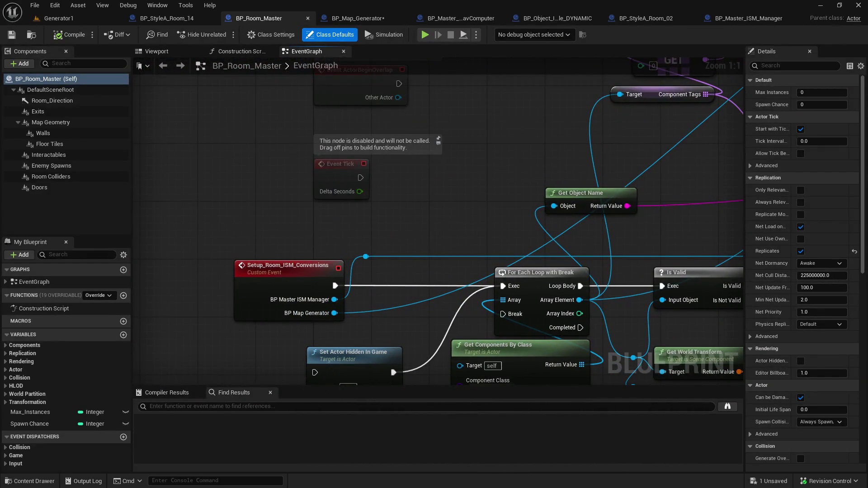
pyautogui.moveTo(632, 204); pyautogui.dragTo(205, 208)
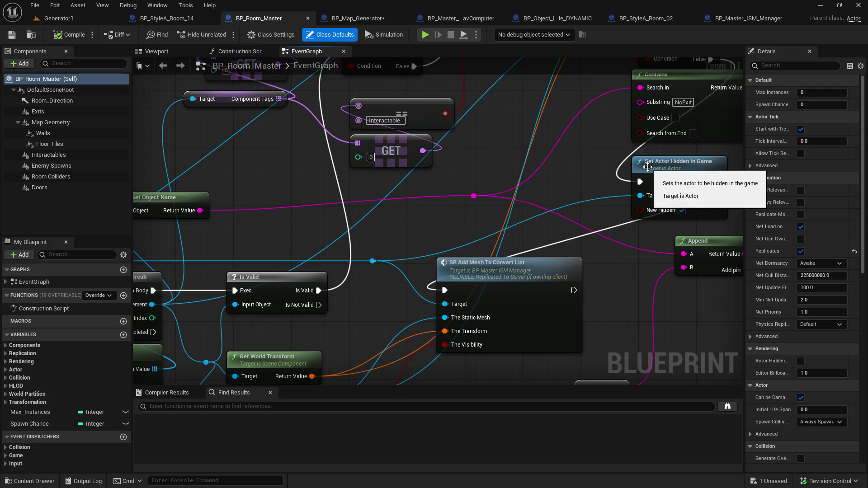
pyautogui.moveTo(406, 231)
pyautogui.mouseDown()
pyautogui.moveTo(458, 219)
pyautogui.moveTo(859, 226)
pyautogui.moveTo(816, 227)
pyautogui.moveTo(717, 180)
pyautogui.mouseUp()
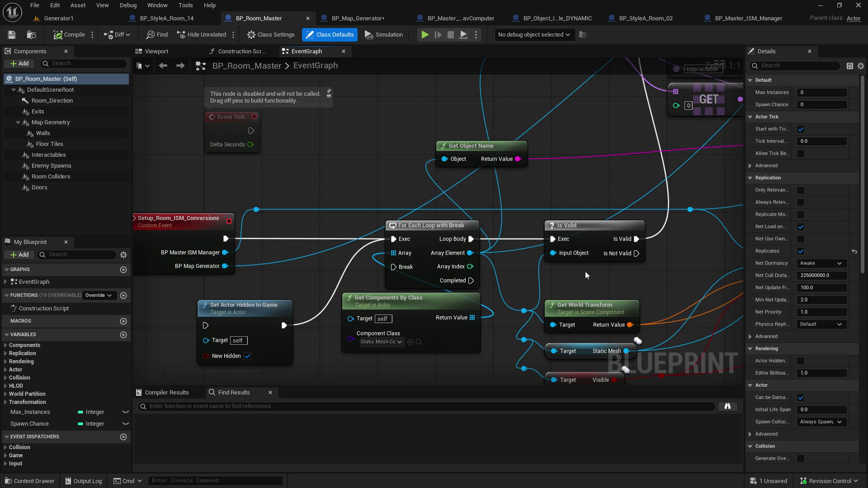
pyautogui.moveTo(705, 233)
pyautogui.mouseDown()
pyautogui.moveTo(434, 249)
pyautogui.moveTo(320, 306)
pyautogui.mouseUp()
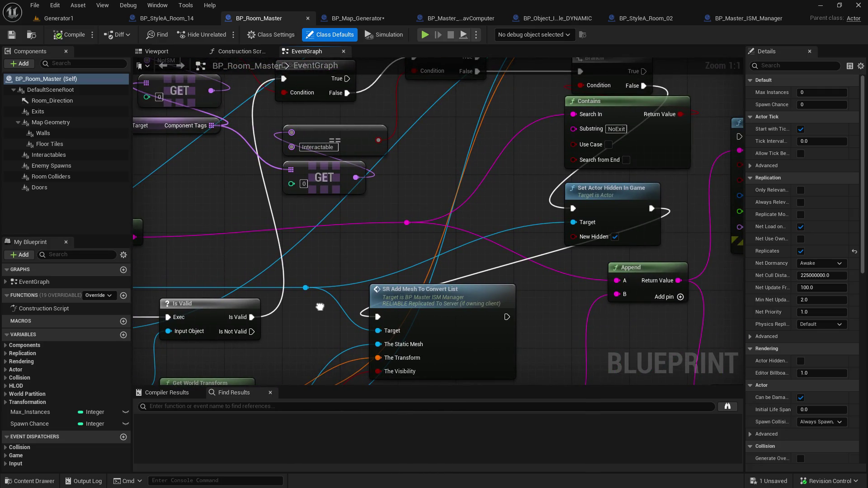
pyautogui.moveTo(307, 301)
pyautogui.mouseDown()
pyautogui.moveTo(412, 268)
pyautogui.moveTo(639, 249)
pyautogui.mouseUp()
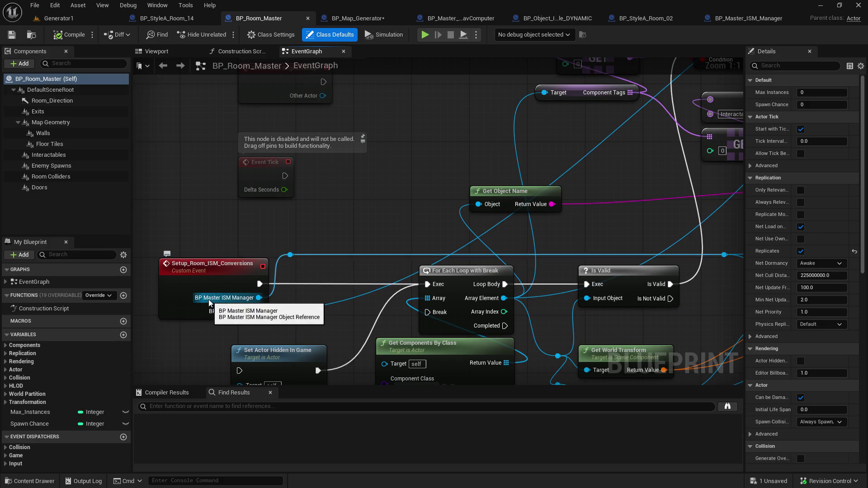
pyautogui.doubleClick(290, 278)
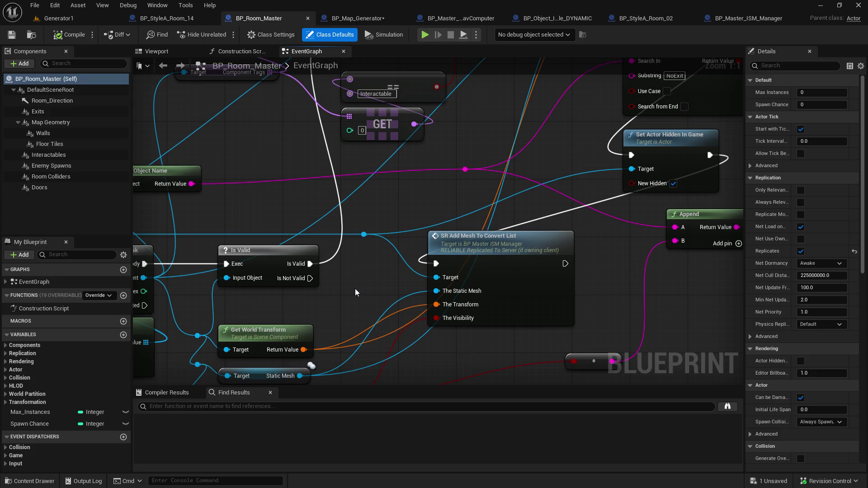
pyautogui.moveTo(355, 293); pyautogui.dragTo(422, 240)
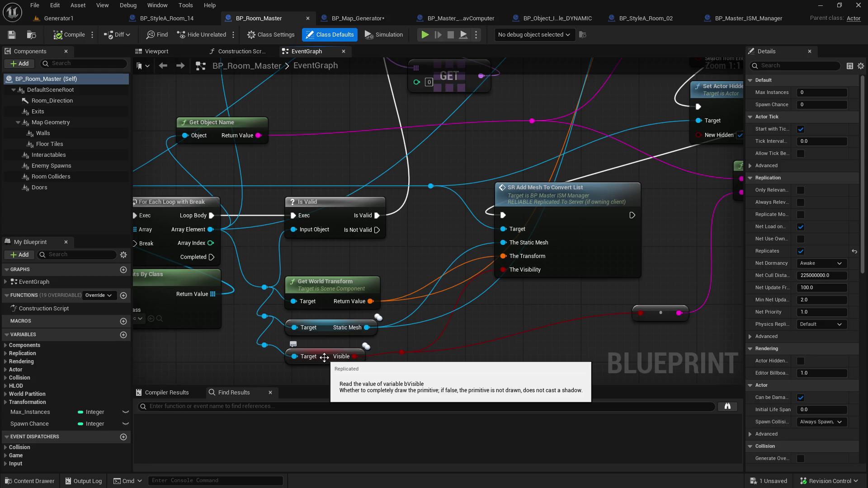
pyautogui.rightClick(324, 356)
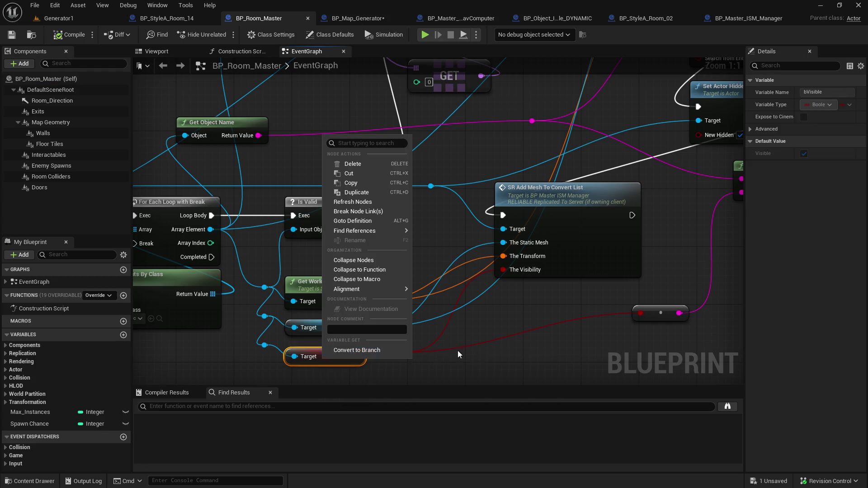
# - Dismiss the Visible getter's action list
pyautogui.click(498, 349)
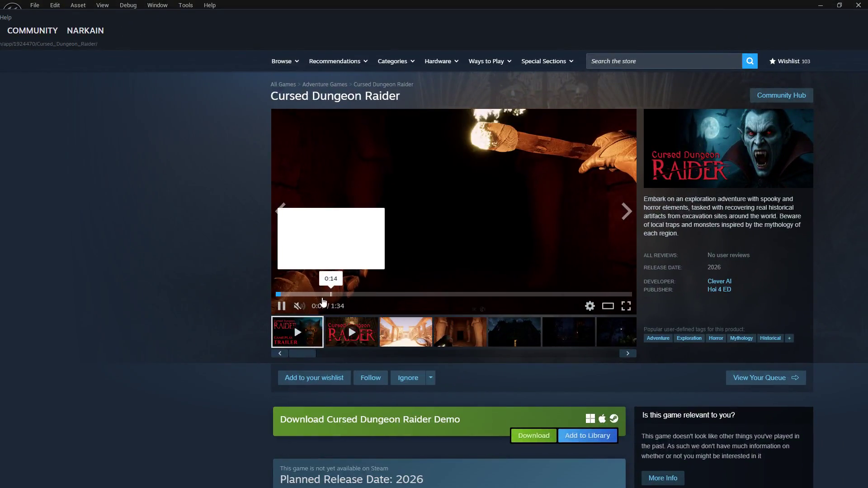
# - Show the trailer fullscreen, restart it from 0:00, and unmute its sound
pyautogui.click(281, 306)
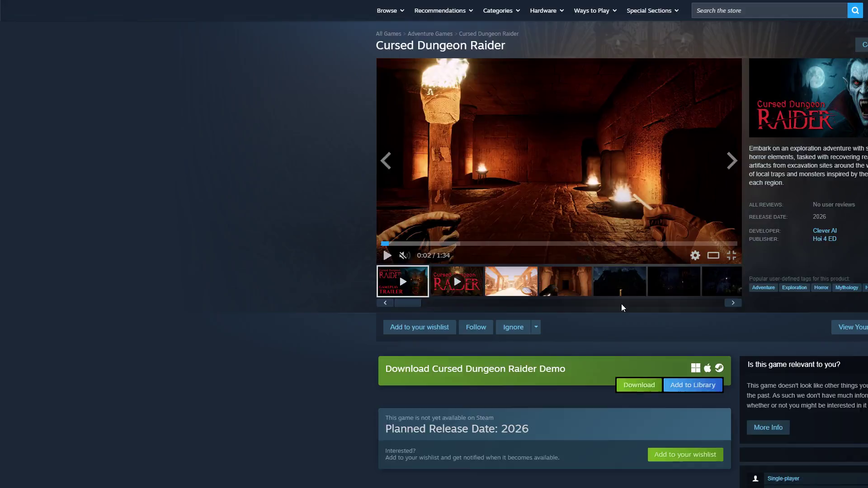
pyautogui.click(625, 306)
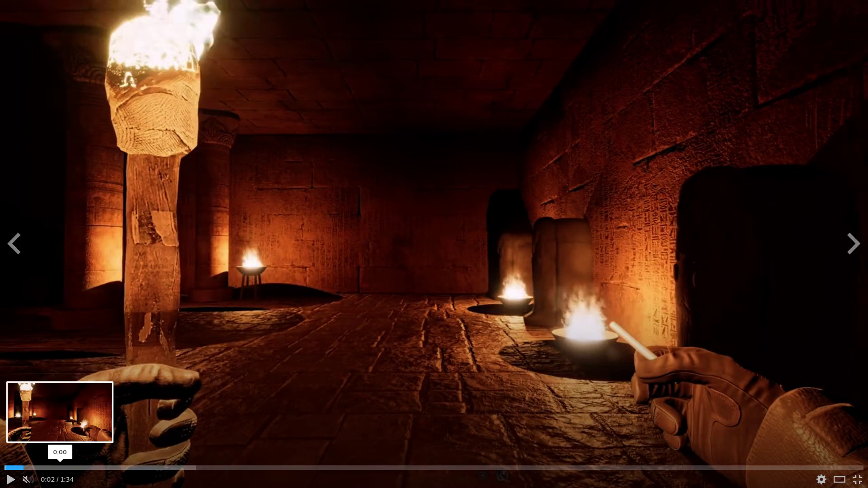
pyautogui.click(9, 468)
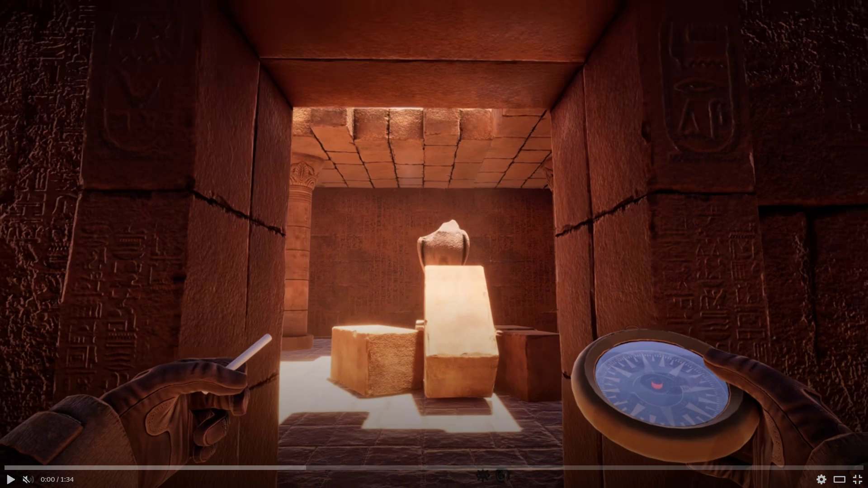
pyautogui.moveTo(604, 303)
pyautogui.click(406, 222)
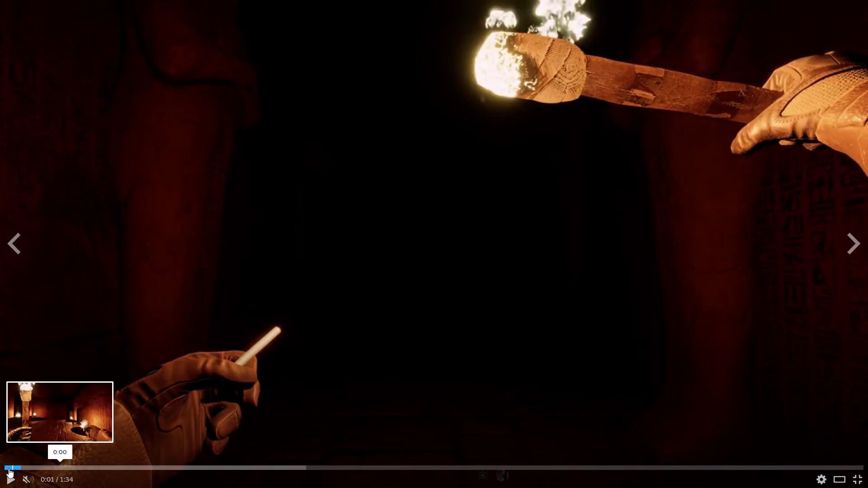
pyautogui.click(8, 468)
pyautogui.click(27, 480)
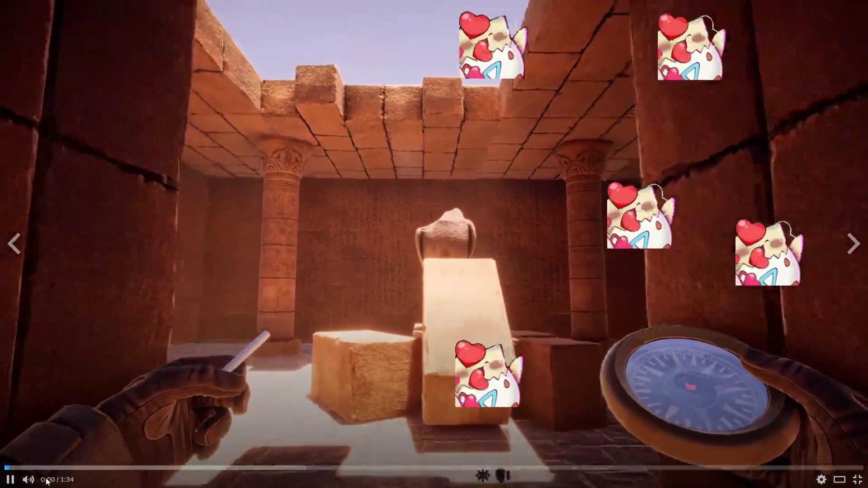
# - Watch the trailer to the Cursed Dungeon Raider end card, then exit fullscreen
pyautogui.moveTo(47, 482)
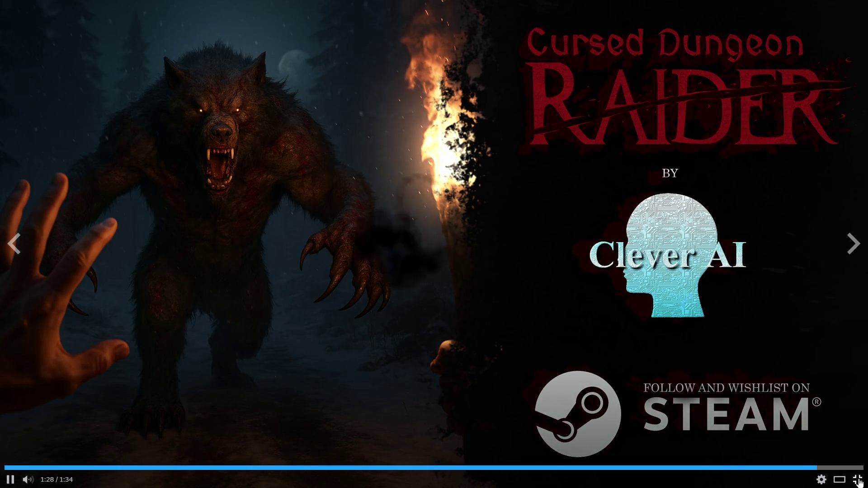
pyautogui.click(856, 481)
# - Pause the trailer near its end and scroll through the store page
pyautogui.click(283, 306)
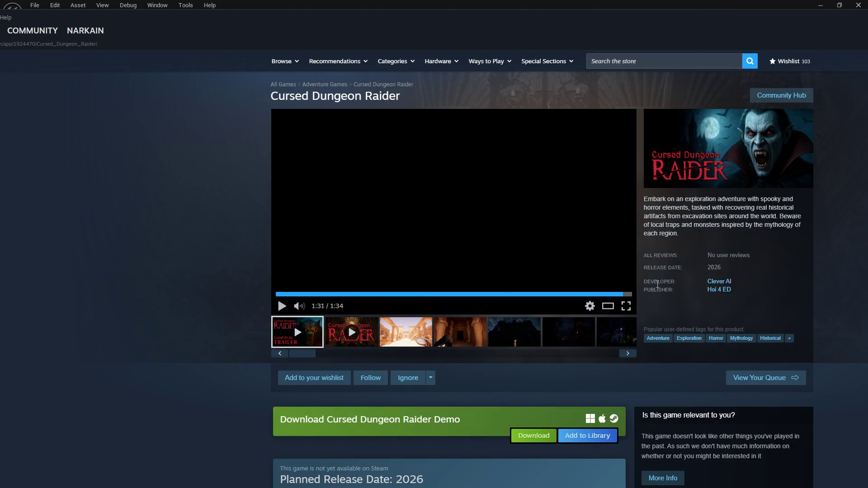
pyautogui.rightClick(202, 151)
pyautogui.click(208, 203)
pyautogui.scroll(-3, 178, 295)
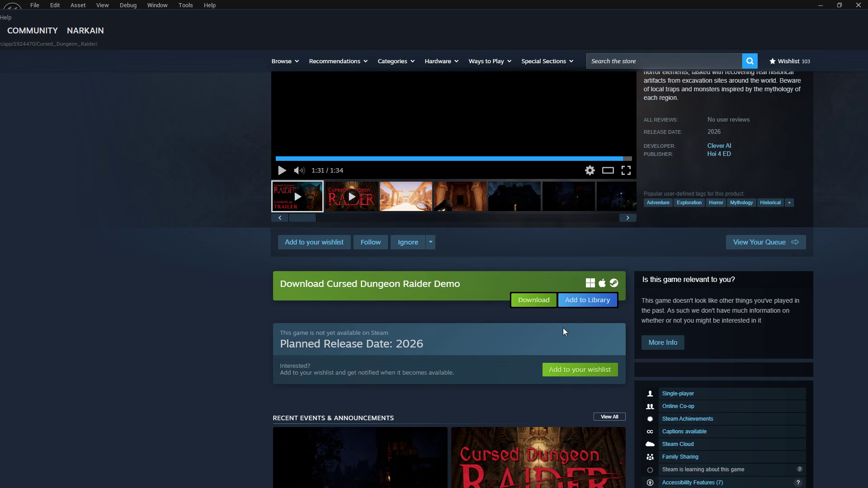
pyautogui.scroll(-4, 509, 341)
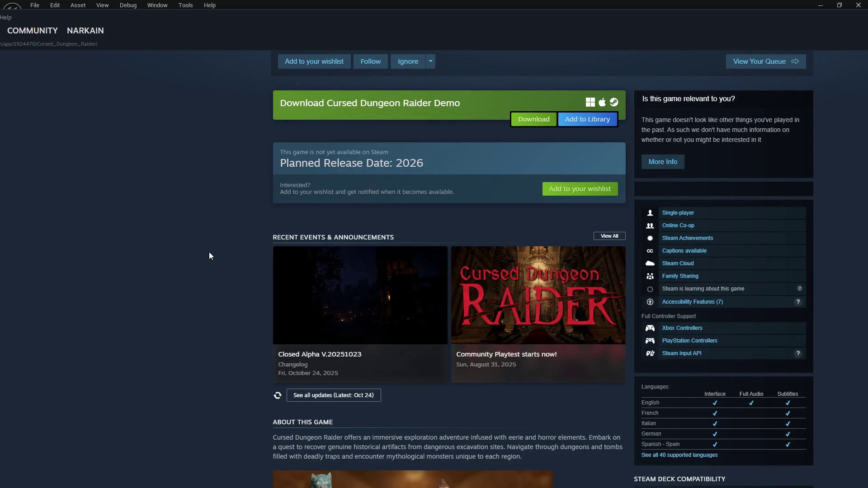
pyautogui.scroll(1, 211, 256)
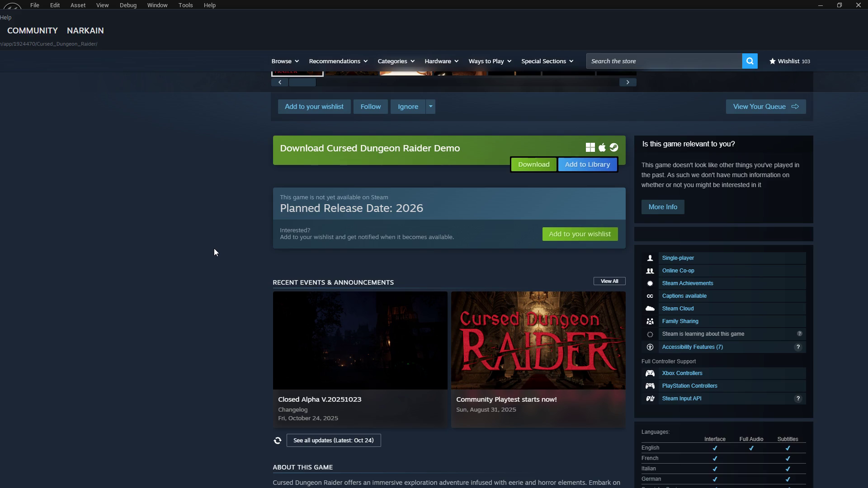
pyautogui.scroll(-3, 216, 253)
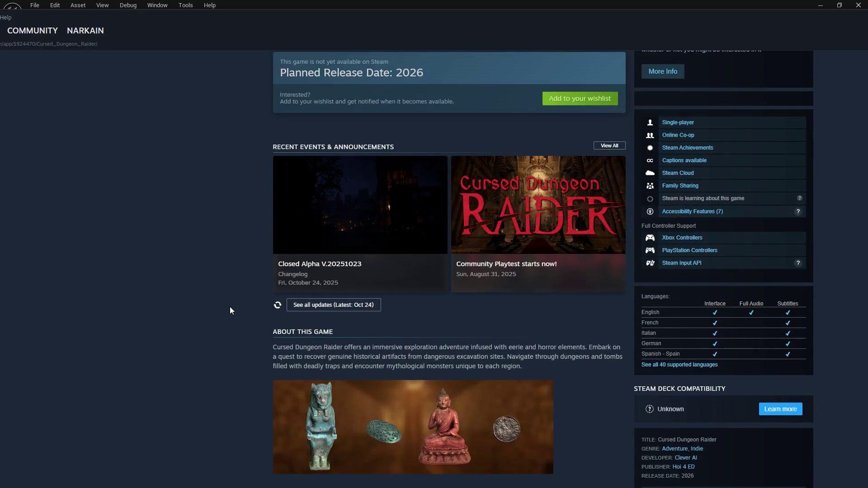
pyautogui.scroll(-4, 226, 301)
pyautogui.scroll(-4, 223, 298)
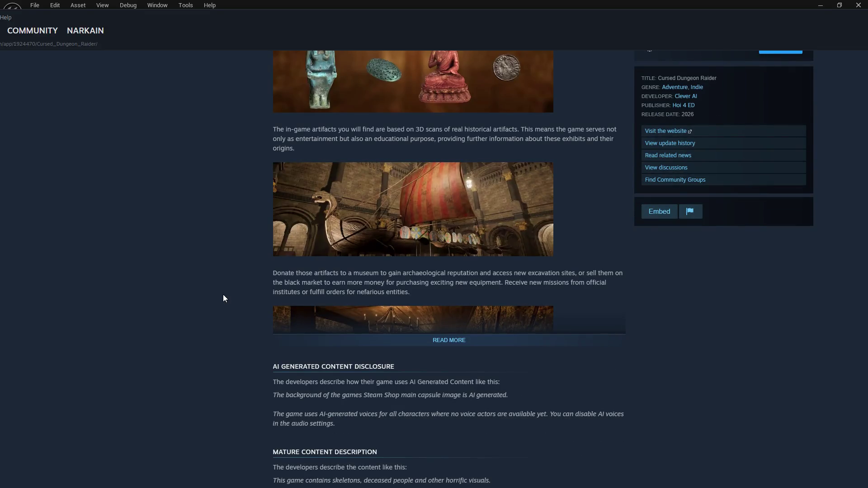
pyautogui.scroll(-2, 223, 294)
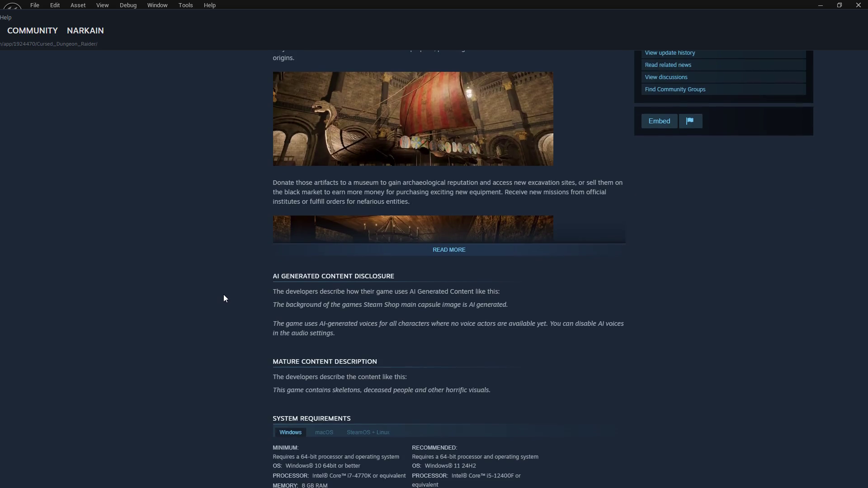
pyautogui.scroll(5, 224, 295)
pyautogui.scroll(4, 225, 295)
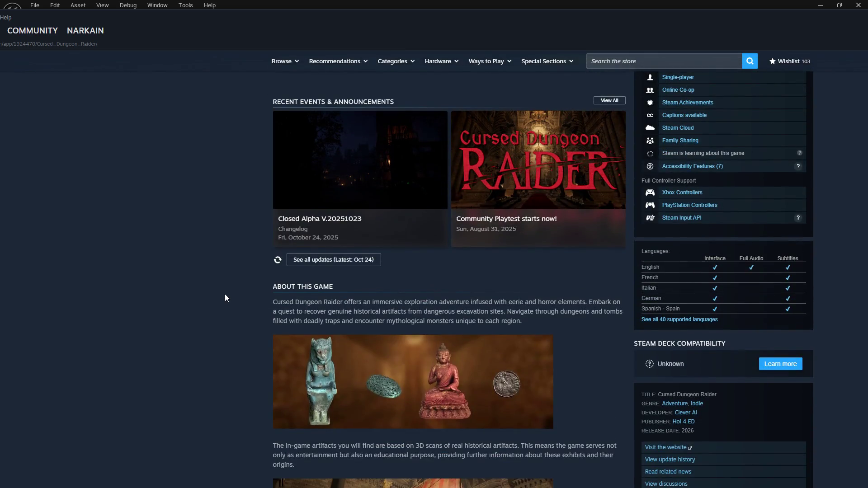
pyautogui.scroll(1, 225, 295)
pyautogui.scroll(3, 225, 297)
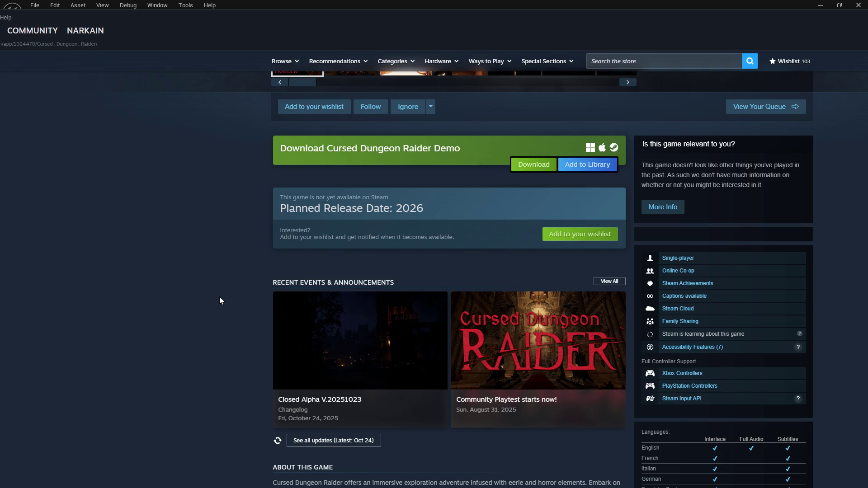
pyautogui.scroll(3, 218, 299)
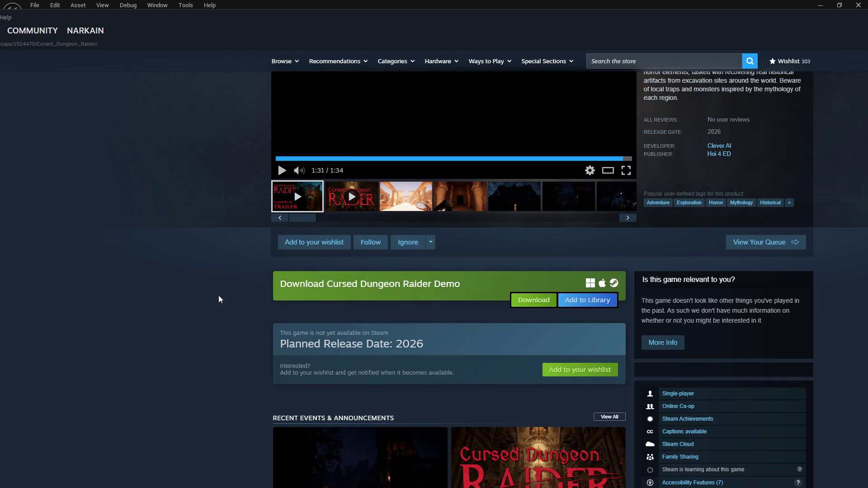
pyautogui.scroll(3, 219, 299)
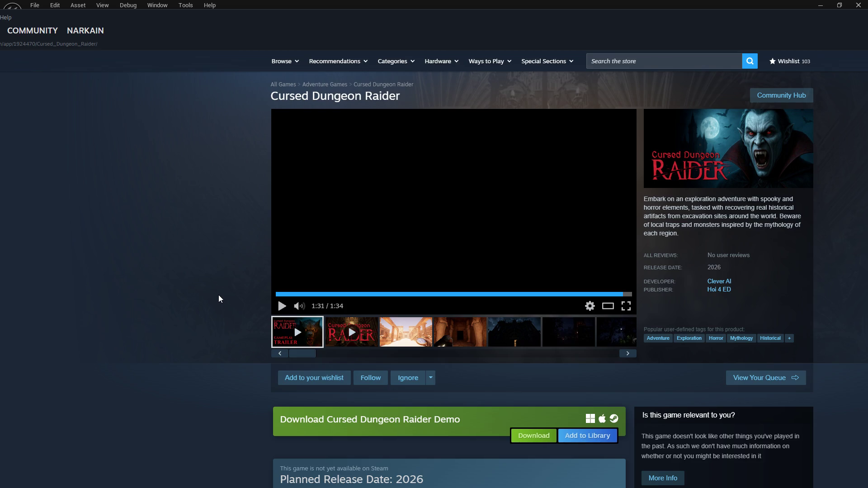
pyautogui.scroll(-4, 219, 298)
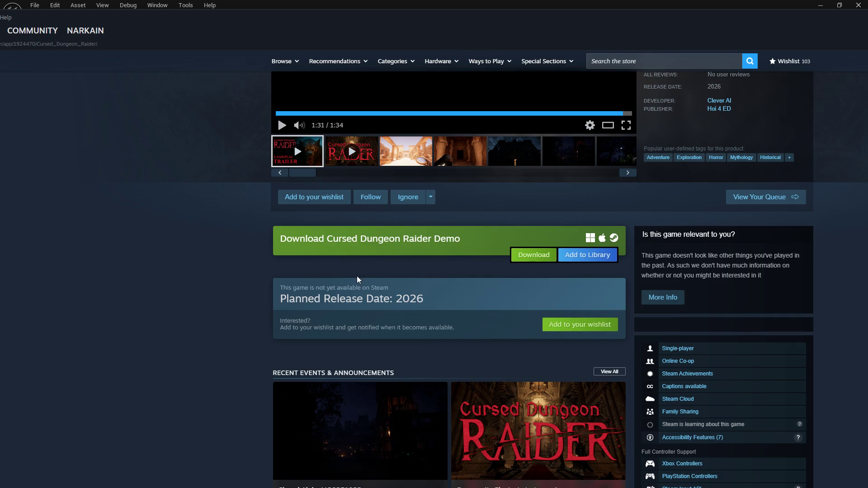
pyautogui.scroll(-1, 275, 267)
pyautogui.scroll(-2, 283, 258)
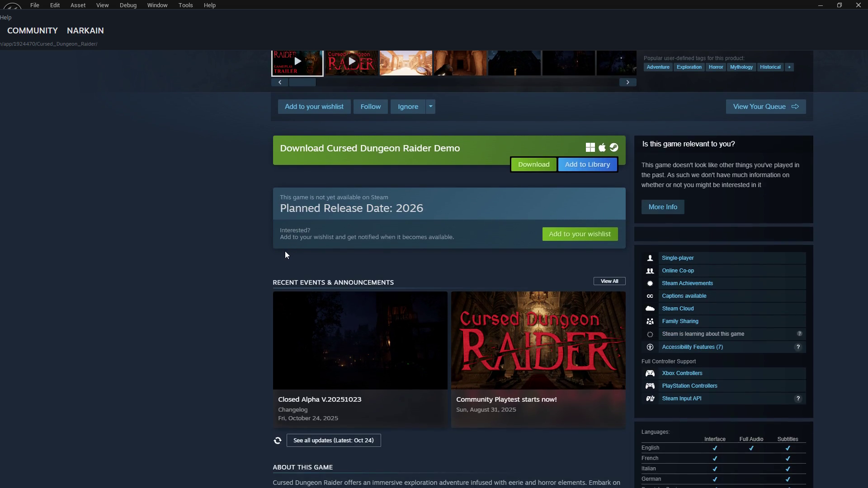
pyautogui.scroll(-1, 253, 249)
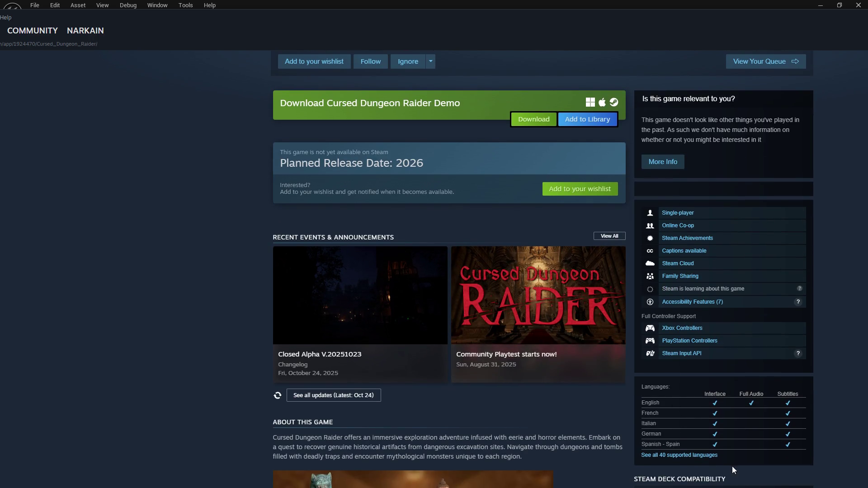
# - Expand 'See all 40 supported languages' and review the full language list
pyautogui.click(680, 455)
pyautogui.scroll(-7, 722, 431)
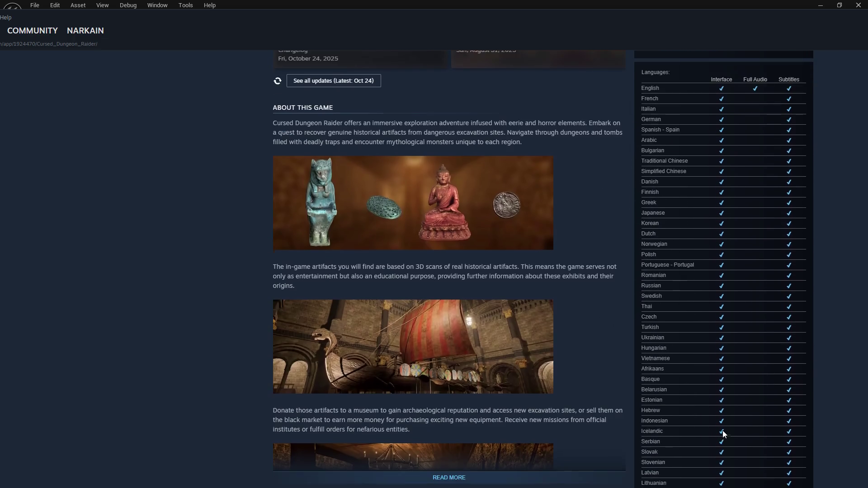
pyautogui.scroll(-1, 722, 430)
pyautogui.scroll(3, 723, 426)
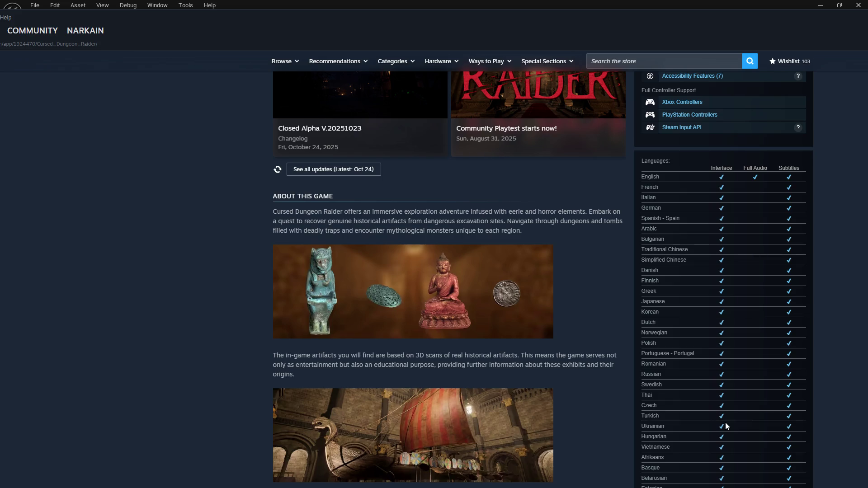
pyautogui.scroll(7, 726, 421)
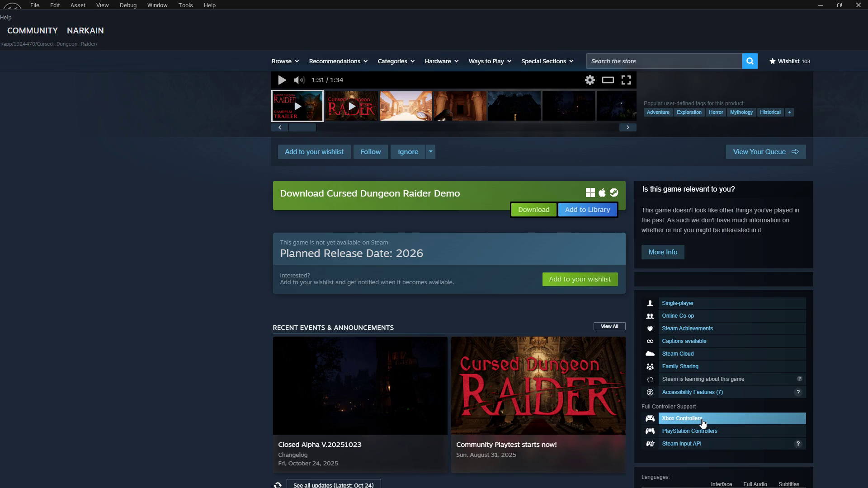
pyautogui.scroll(3, 302, 328)
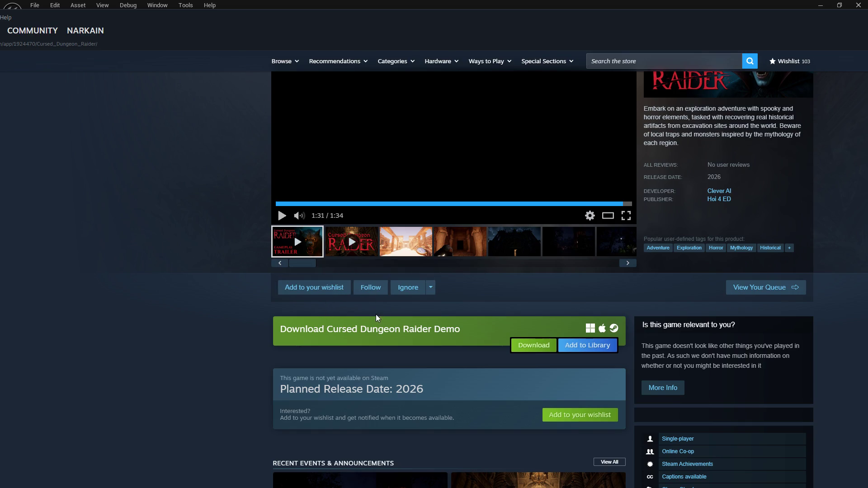
# - Wishlist the game, then seek the trailer to 0:20 and on to 0:38
pyautogui.click(313, 288)
pyautogui.scroll(2, 238, 347)
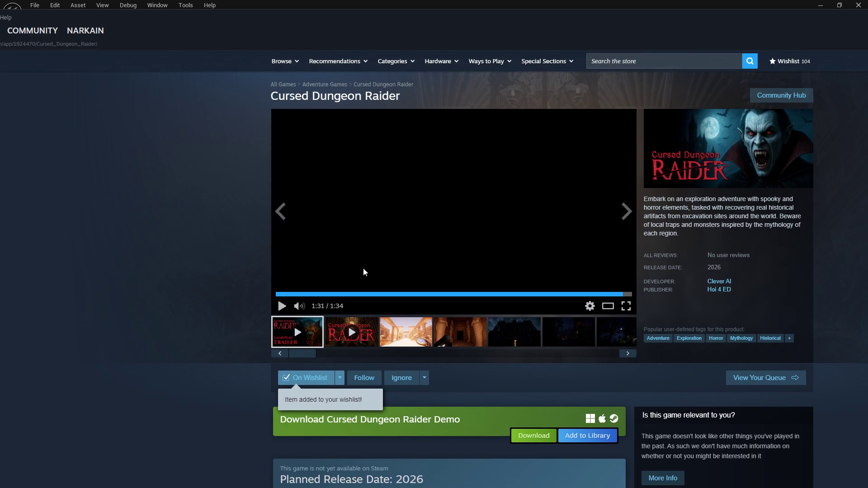
pyautogui.click(353, 294)
pyautogui.click(420, 295)
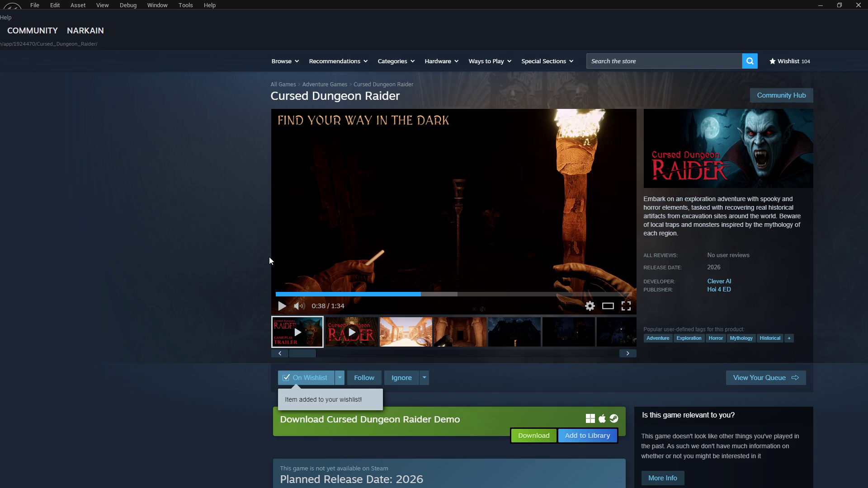
pyautogui.moveTo(273, 252)
# - Scroll down the store page to the full supported-languages list
pyautogui.scroll(-4, 261, 251)
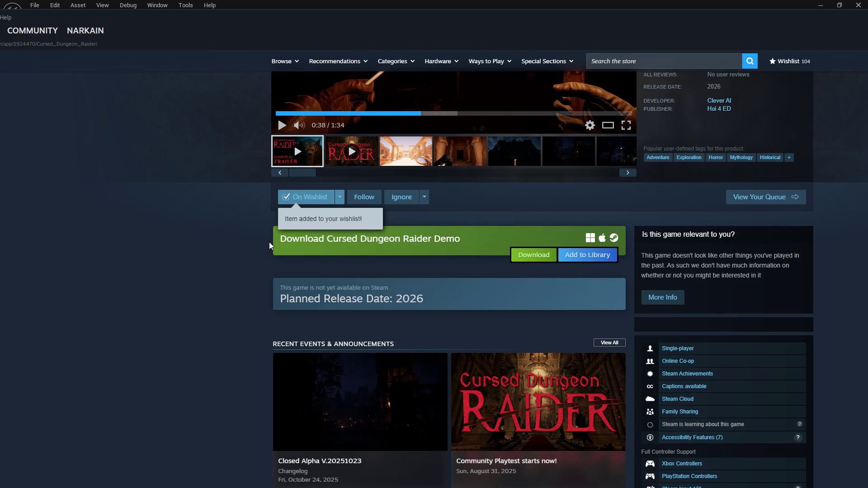
pyautogui.scroll(-1, 262, 253)
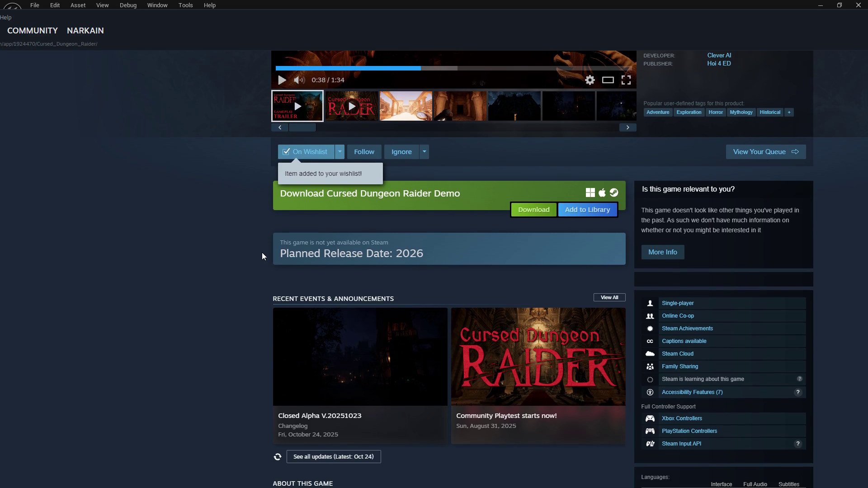
pyautogui.scroll(-2, 260, 256)
pyautogui.scroll(-3, 260, 258)
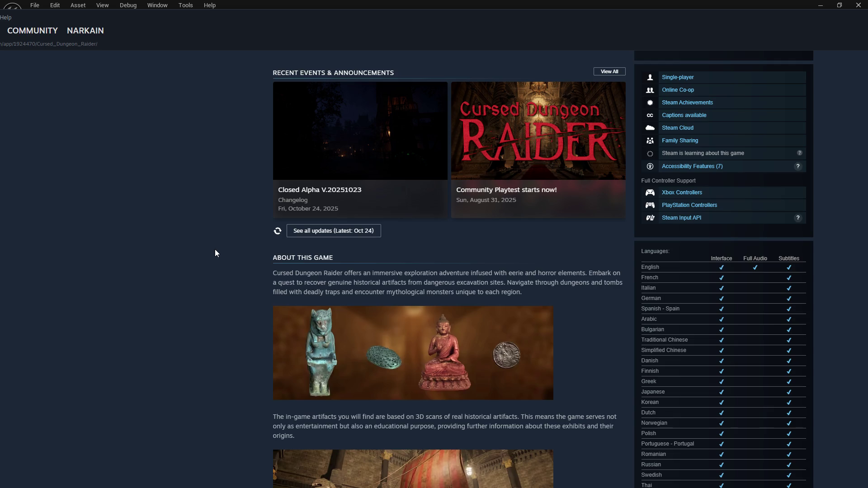
pyautogui.scroll(-8, 204, 209)
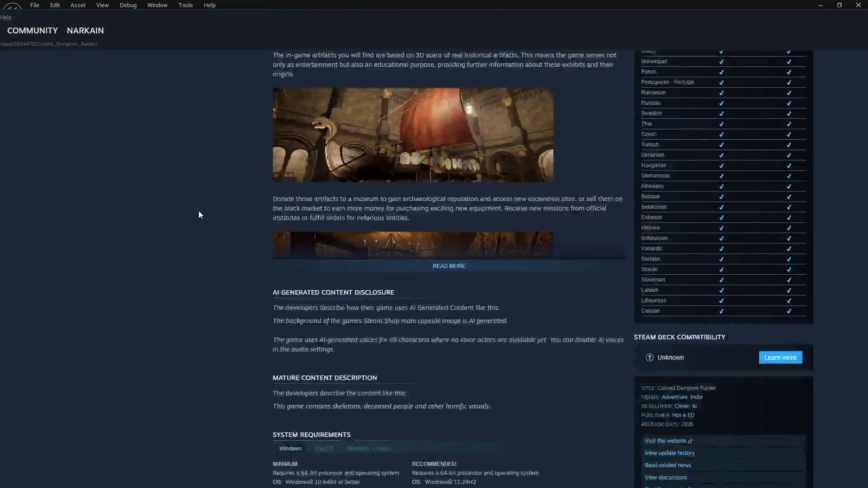
pyautogui.scroll(-5, 196, 208)
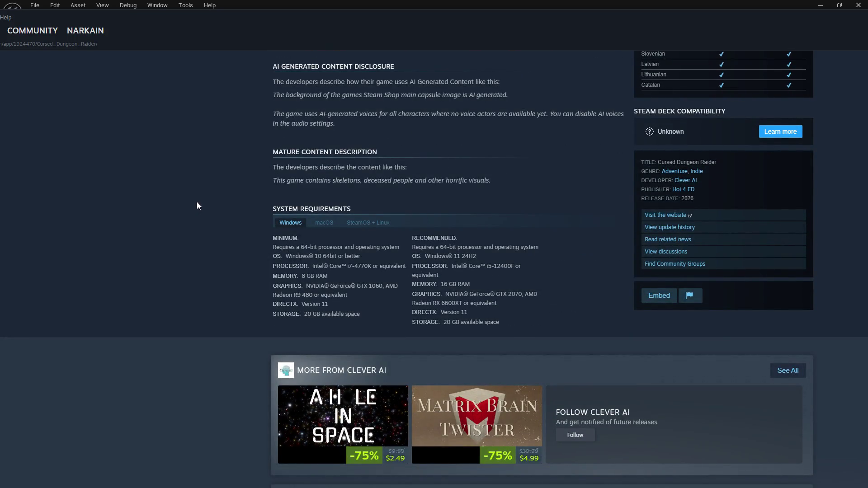
pyautogui.scroll(18, 197, 201)
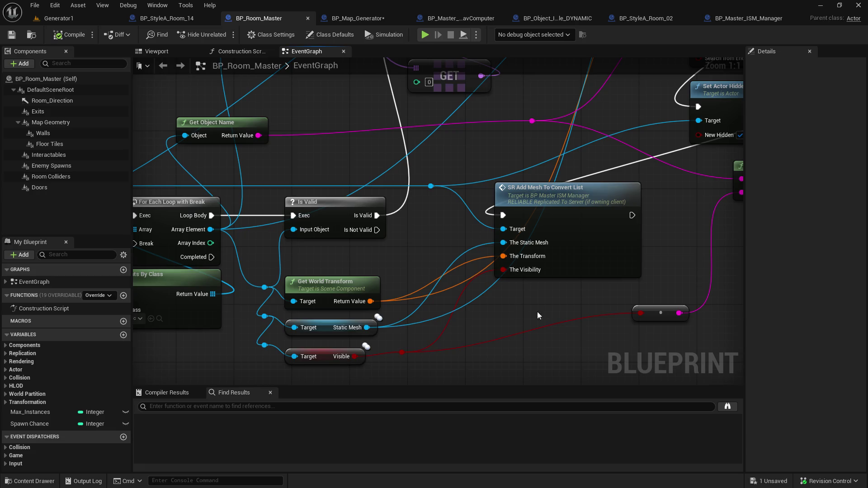
pyautogui.moveTo(445, 214)
pyautogui.mouseDown()
pyautogui.moveTo(395, 300)
pyautogui.moveTo(486, 283)
pyautogui.mouseUp()
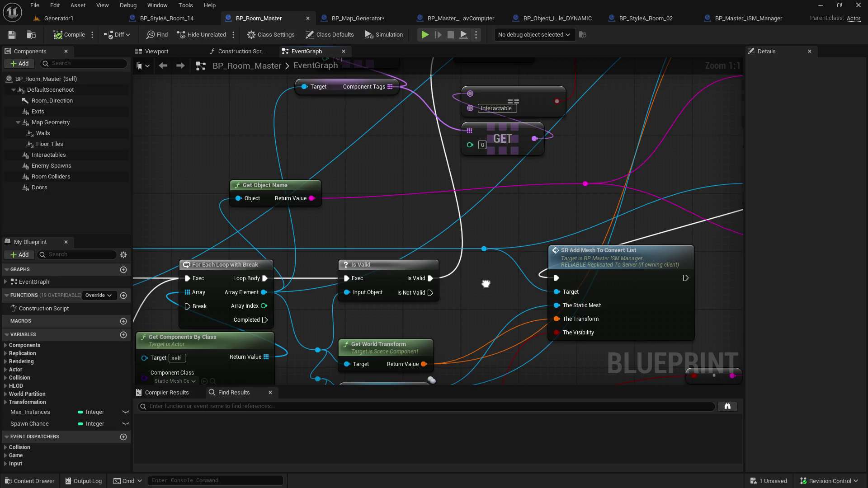
pyautogui.moveTo(485, 283)
pyautogui.mouseDown()
pyautogui.moveTo(489, 271)
pyautogui.moveTo(500, 286)
pyautogui.moveTo(459, 317)
pyautogui.moveTo(456, 331)
pyautogui.mouseUp()
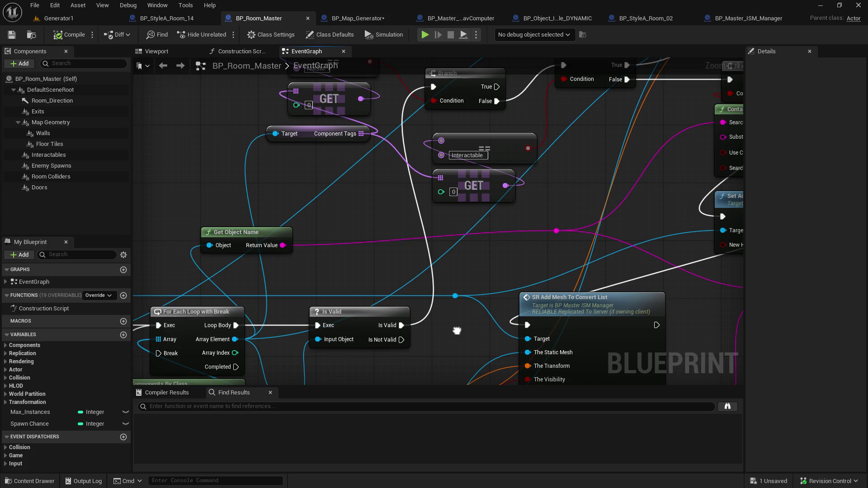
pyautogui.moveTo(457, 330)
pyautogui.mouseDown()
pyautogui.moveTo(350, 380)
pyautogui.moveTo(398, 281)
pyautogui.mouseUp()
# - In BP_Map_Generator, drag a wire off Destroy Component's Target and search 'get static mes'
pyautogui.click(364, 21)
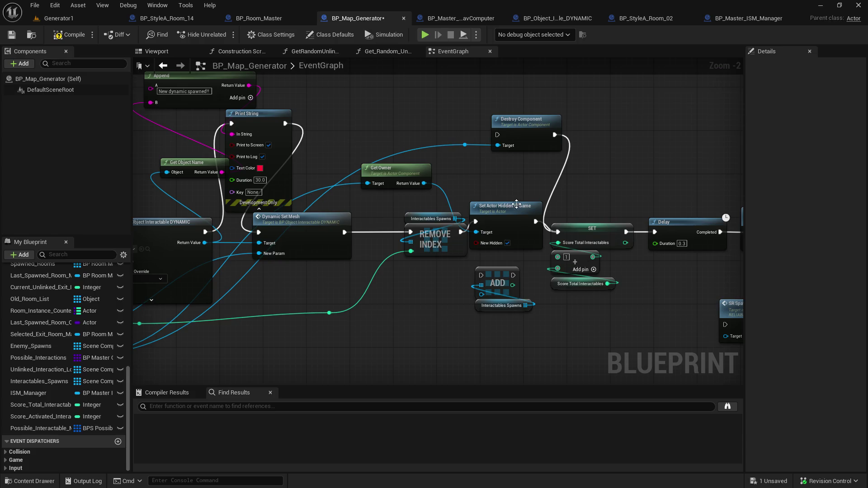
pyautogui.moveTo(400, 229)
pyautogui.mouseDown()
pyautogui.moveTo(324, 280)
pyautogui.moveTo(723, 187)
pyautogui.moveTo(642, 187)
pyautogui.moveTo(374, 263)
pyautogui.mouseUp()
pyautogui.moveTo(438, 178); pyautogui.dragTo(461, 208)
pyautogui.write('get static mes')
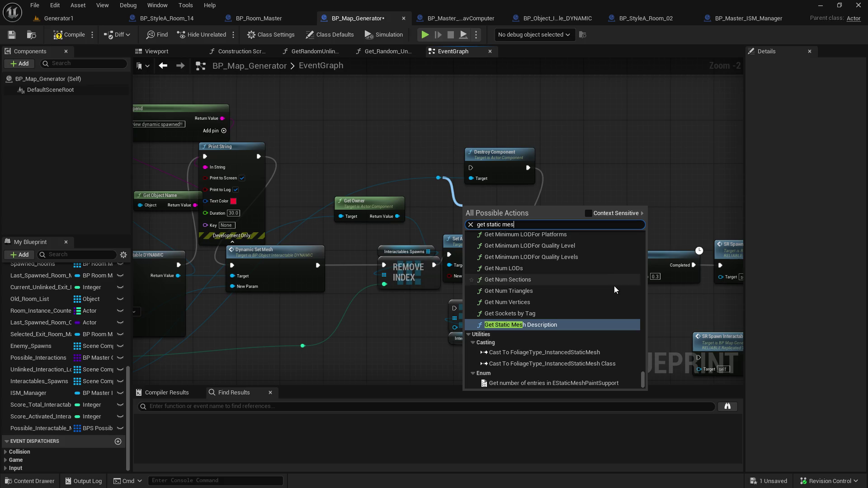
pyautogui.scroll(5, 612, 309)
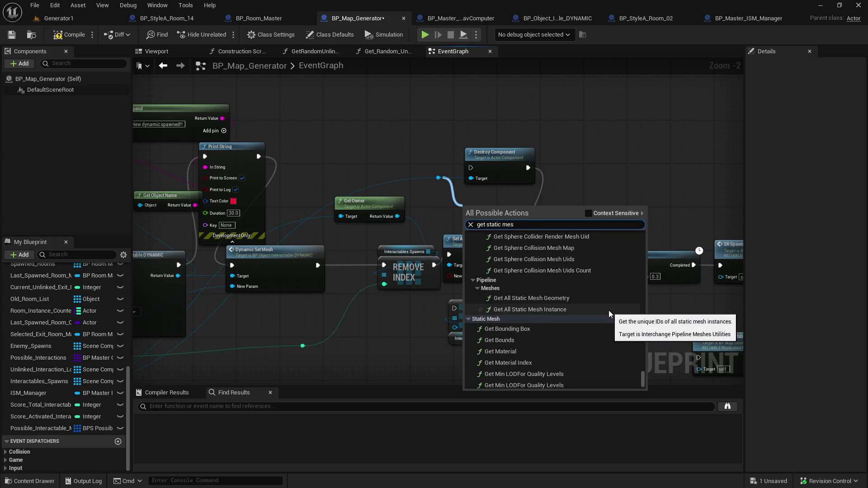
pyautogui.scroll(1, 583, 319)
pyautogui.scroll(-6, 568, 348)
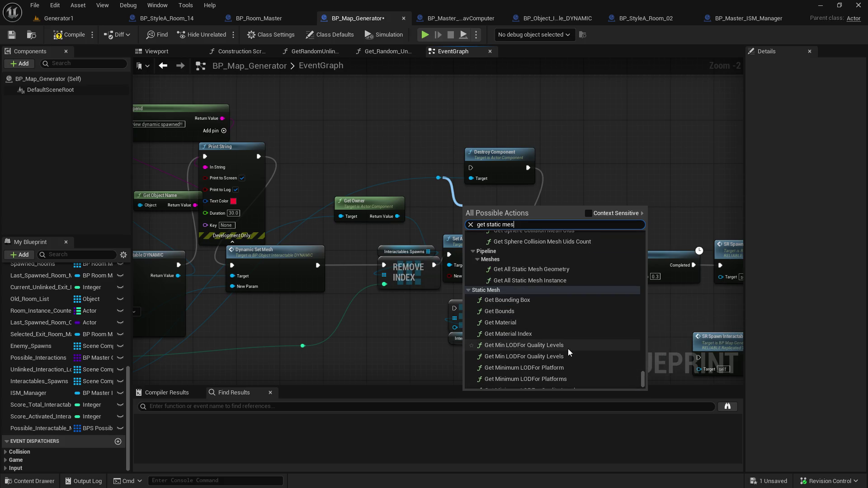
pyautogui.scroll(-2, 568, 349)
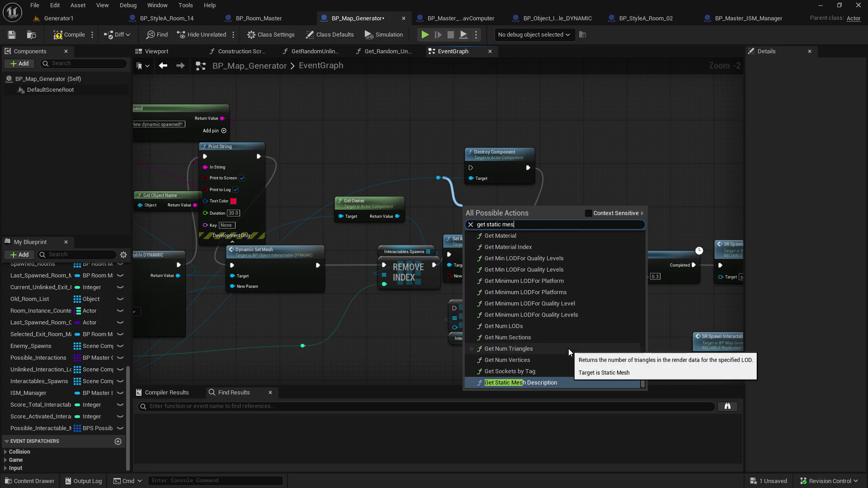
pyautogui.scroll(-2, 569, 349)
# - Narrow the search to mesh component actions, try 'get mesh' then 'mesh', and cancel without adding
pyautogui.press('BackSpace')
pyautogui.press('BackSpace')
pyautogui.press('BackSpace')
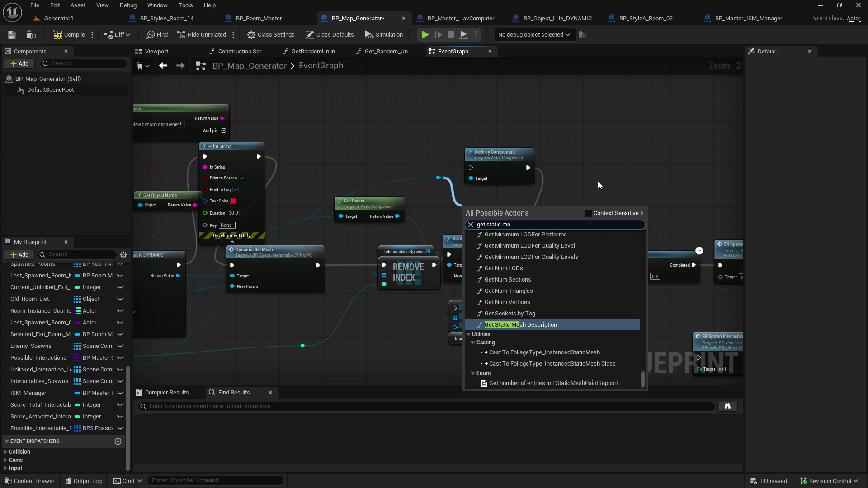
pyautogui.click(589, 213)
pyautogui.click(523, 233)
pyautogui.write('get mesh')
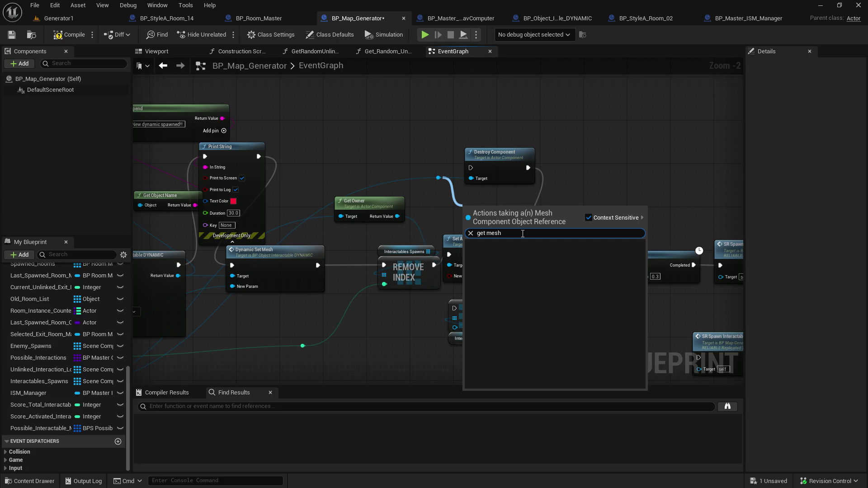
pyautogui.hotkey('ctrl', 'a')
pyautogui.write('mesh')
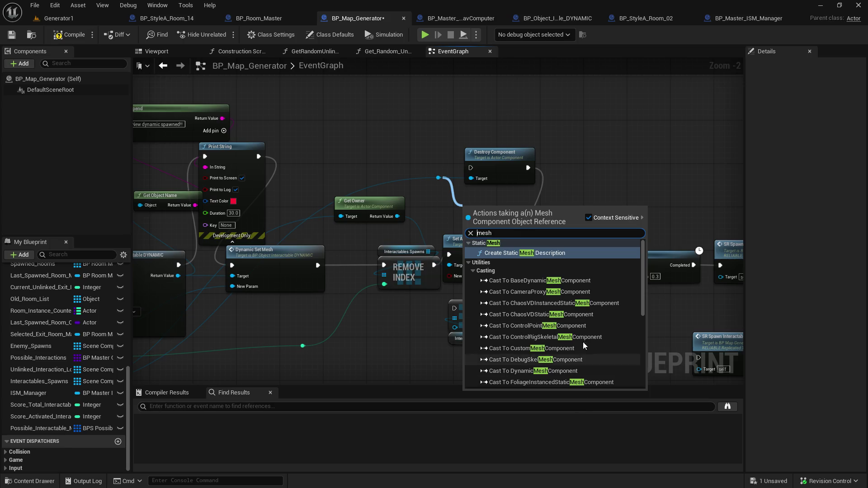
pyautogui.scroll(-5, 520, 358)
pyautogui.click(456, 347)
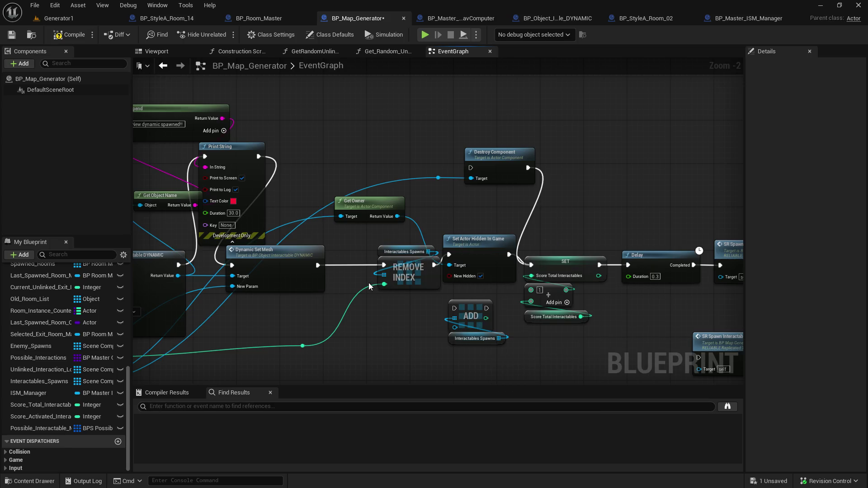
# - Abandon a wire from Get Owner and move Get Owner up beside Destroy Component
pyautogui.moveTo(430, 208); pyautogui.dragTo(423, 227)
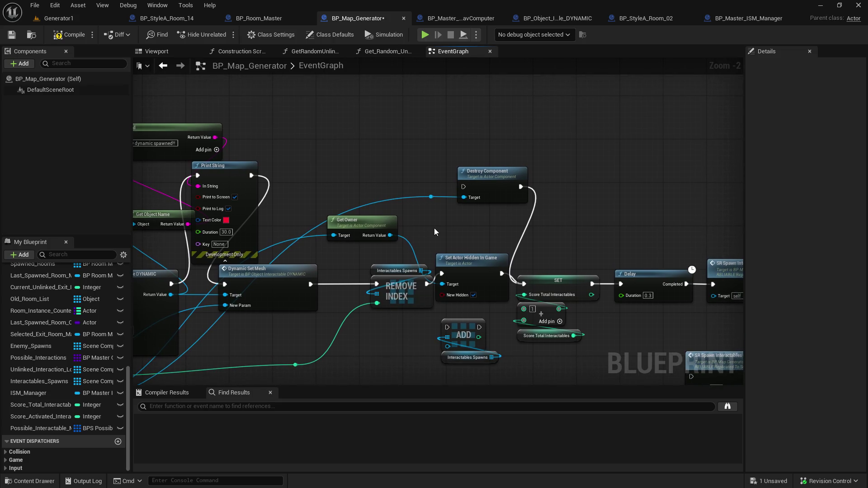
pyautogui.moveTo(390, 235); pyautogui.dragTo(393, 237)
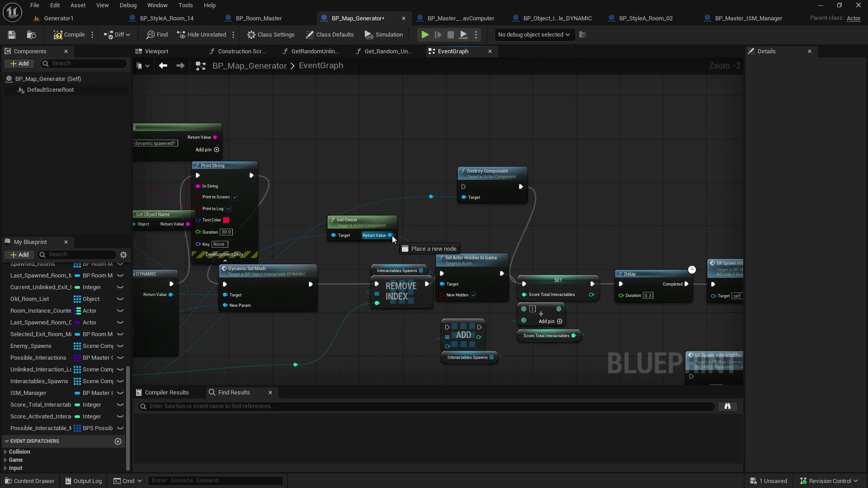
pyautogui.moveTo(392, 235)
pyautogui.mouseDown()
pyautogui.moveTo(427, 224)
pyautogui.moveTo(415, 214)
pyautogui.moveTo(432, 148)
pyautogui.moveTo(411, 153)
pyautogui.moveTo(447, 195)
pyautogui.mouseUp()
pyautogui.moveTo(421, 163); pyautogui.dragTo(552, 115)
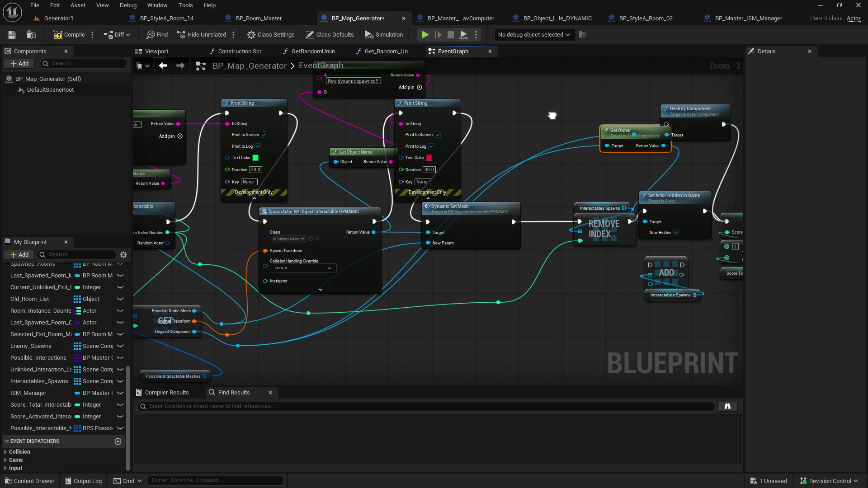
pyautogui.moveTo(552, 115); pyautogui.dragTo(367, 173)
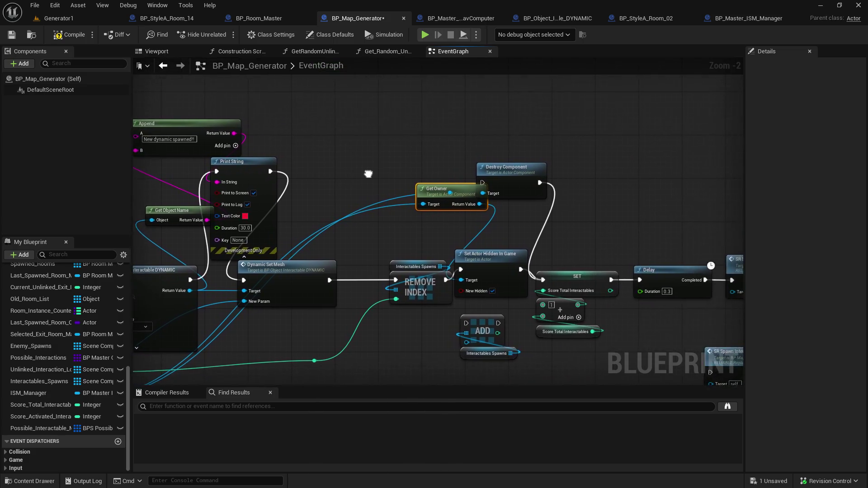
pyautogui.moveTo(451, 204)
pyautogui.mouseDown()
pyautogui.moveTo(437, 179)
pyautogui.moveTo(413, 166)
pyautogui.mouseUp()
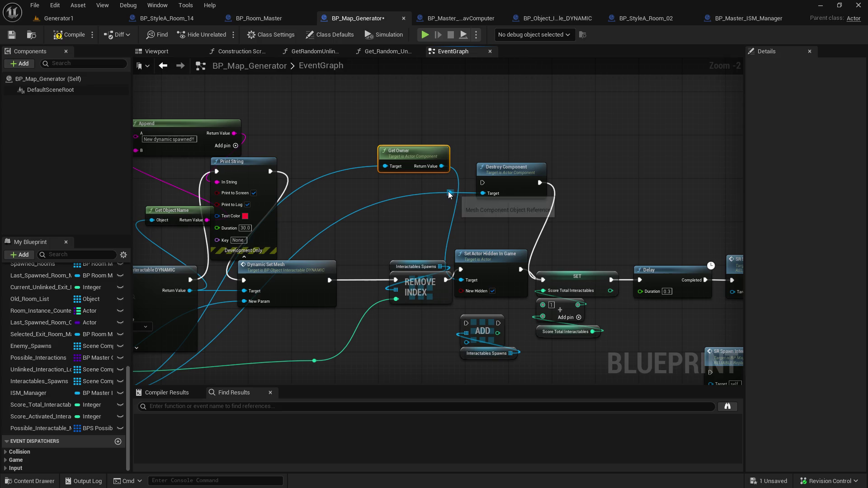
# - Select the Possible Interactable Meshes GET node and pull a new wire from Original Component
pyautogui.moveTo(402, 213)
pyautogui.mouseDown()
pyautogui.moveTo(558, 184)
pyautogui.moveTo(388, 188)
pyautogui.moveTo(727, 153)
pyautogui.mouseUp()
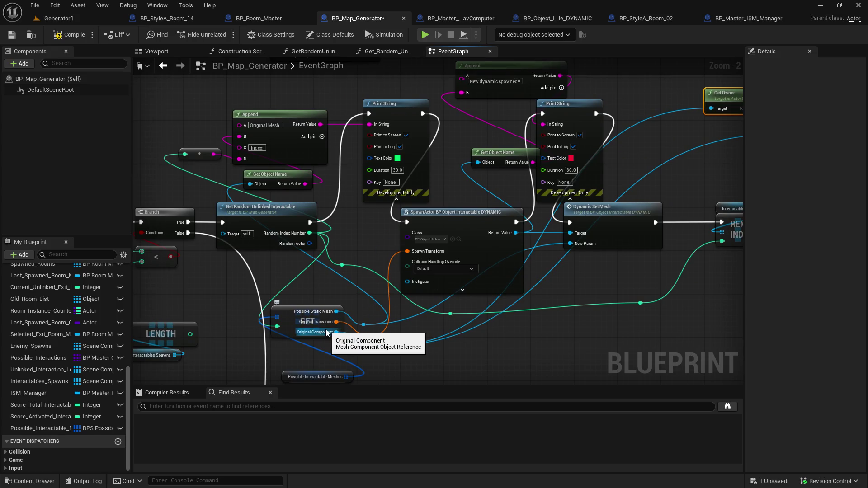
pyautogui.click(305, 335)
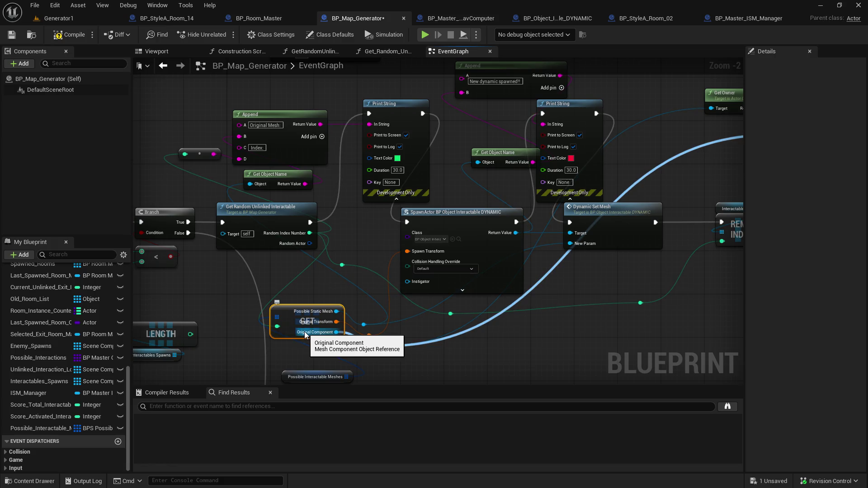
pyautogui.moveTo(449, 209)
pyautogui.mouseDown()
pyautogui.moveTo(183, 290)
pyautogui.moveTo(131, 279)
pyautogui.mouseUp()
pyautogui.moveTo(444, 207); pyautogui.dragTo(483, 239)
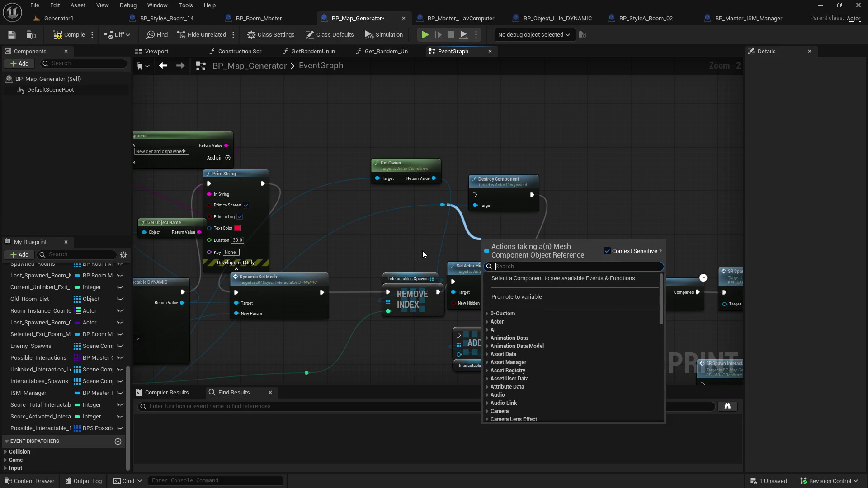
pyautogui.write('get mesh')
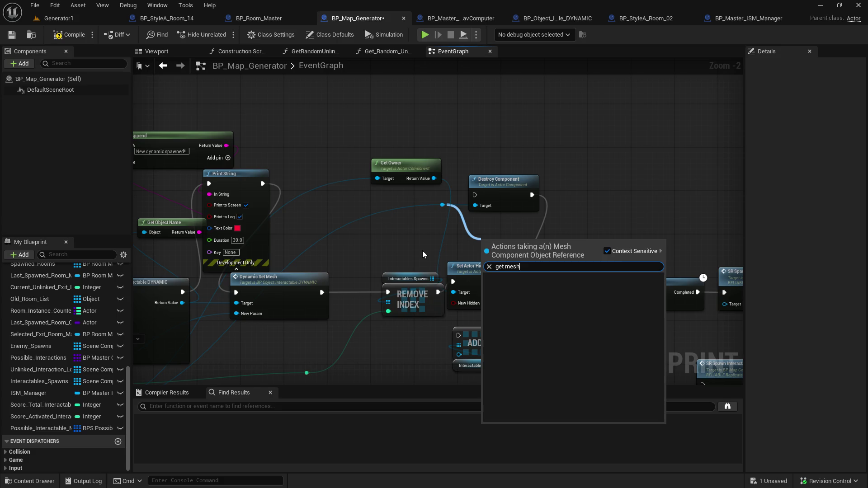
pyautogui.click(607, 251)
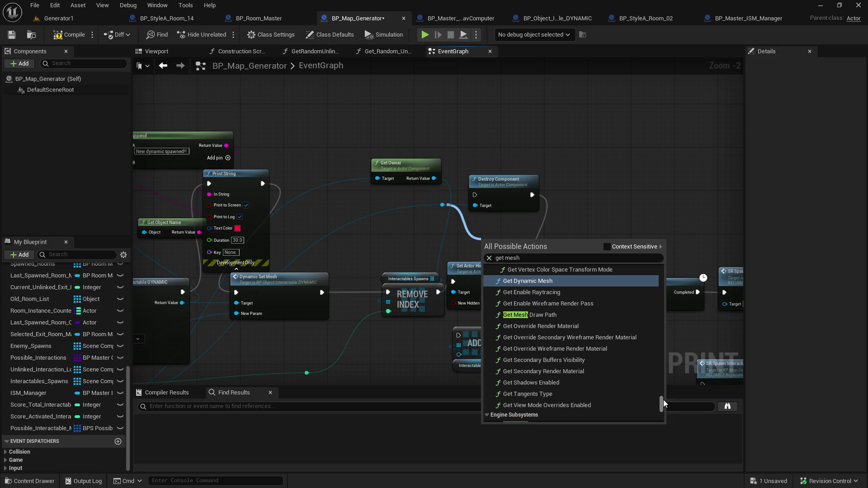
pyautogui.moveTo(663, 403)
pyautogui.mouseDown()
pyautogui.moveTo(663, 413)
pyautogui.moveTo(668, 264)
pyautogui.mouseUp()
pyautogui.click(538, 258)
pyautogui.click(539, 258)
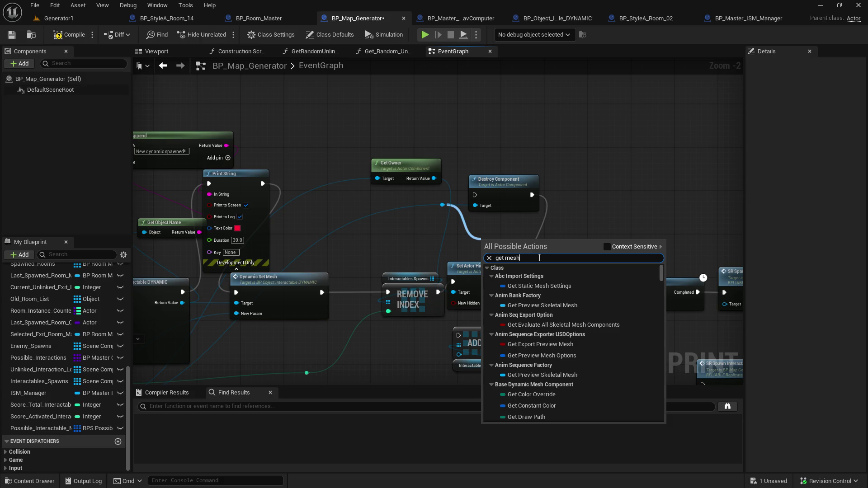
pyautogui.press('BackSpace')
pyautogui.press('BackSpace')
pyautogui.press('BackSpace')
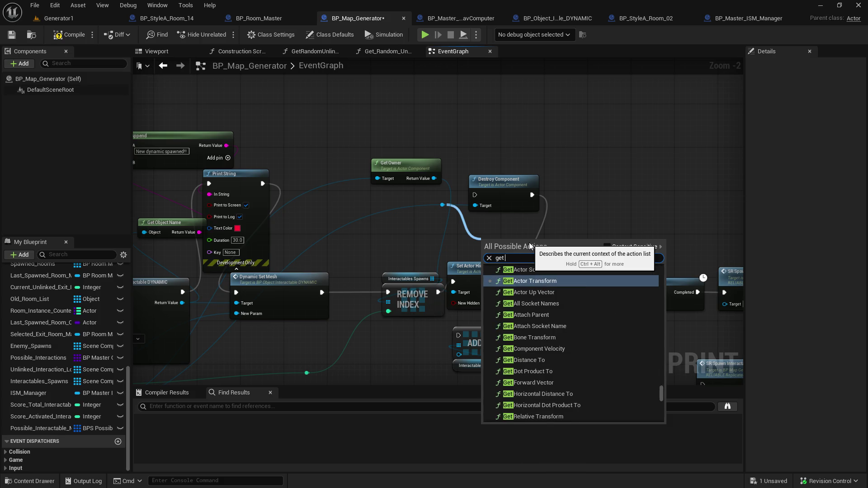
pyautogui.click(606, 246)
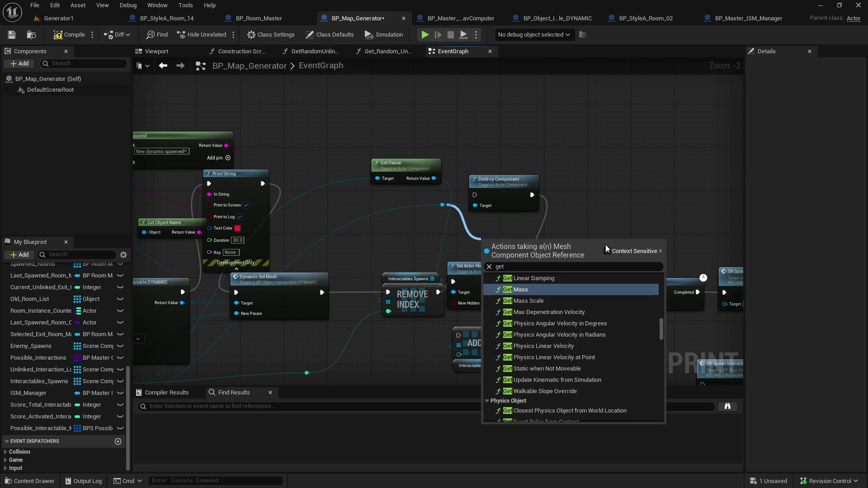
pyautogui.moveTo(661, 332); pyautogui.dragTo(661, 270)
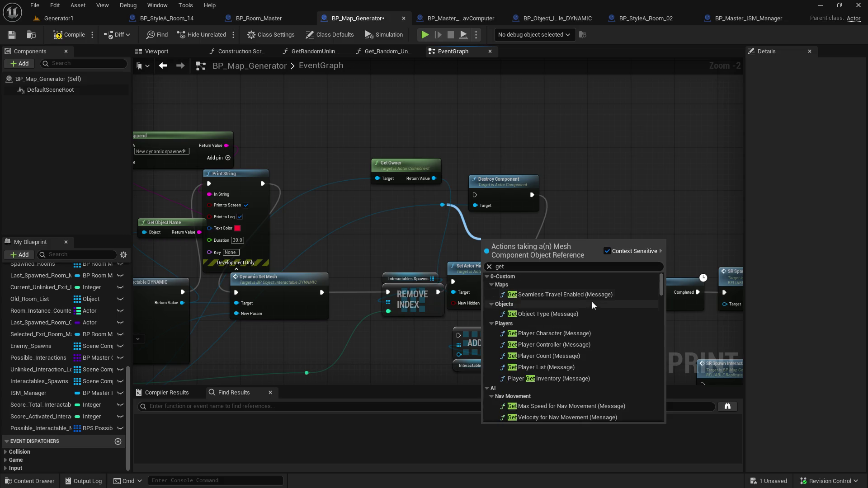
pyautogui.scroll(-3, 592, 395)
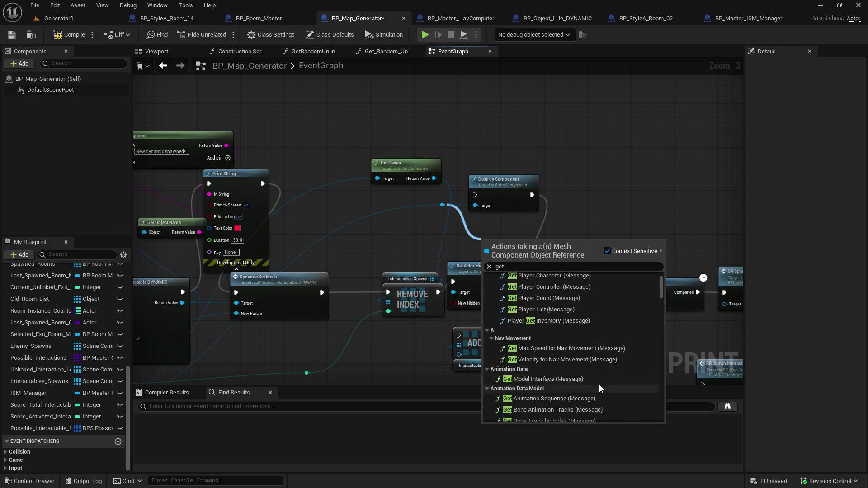
pyautogui.click(491, 339)
pyautogui.click(489, 347)
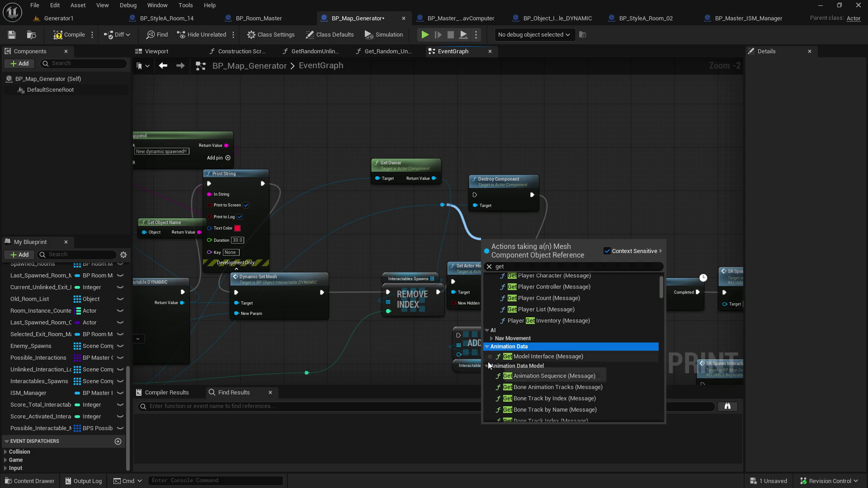
pyautogui.click(487, 355)
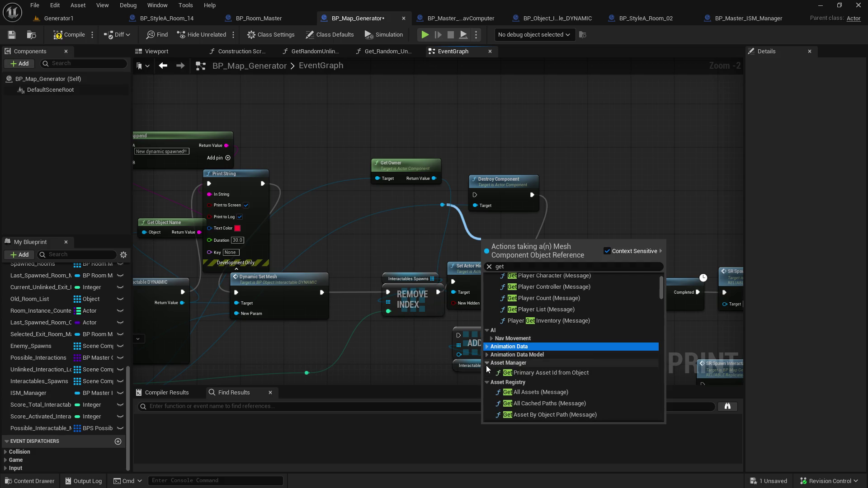
pyautogui.click(487, 364)
pyautogui.click(487, 370)
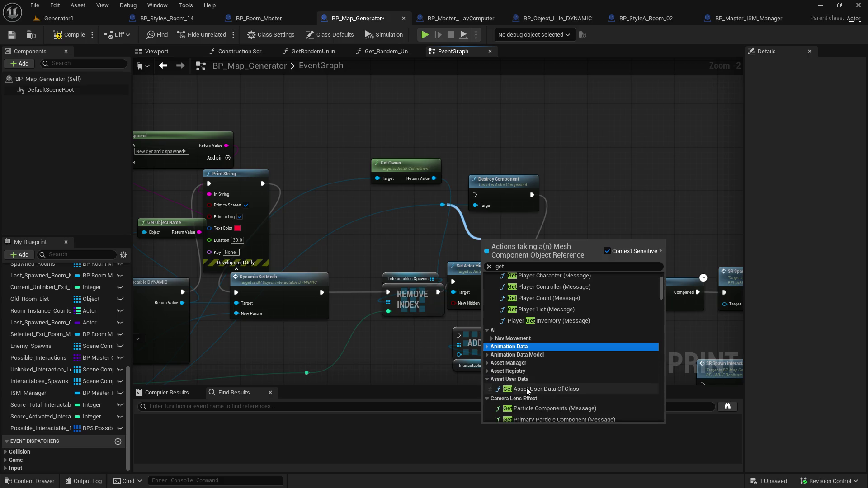
pyautogui.scroll(-3, 538, 378)
pyautogui.click(488, 329)
pyautogui.click(489, 333)
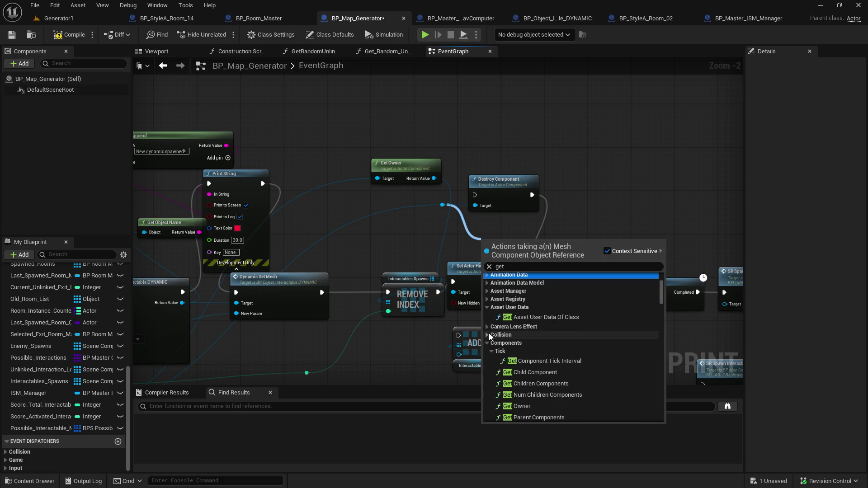
pyautogui.scroll(-3, 580, 373)
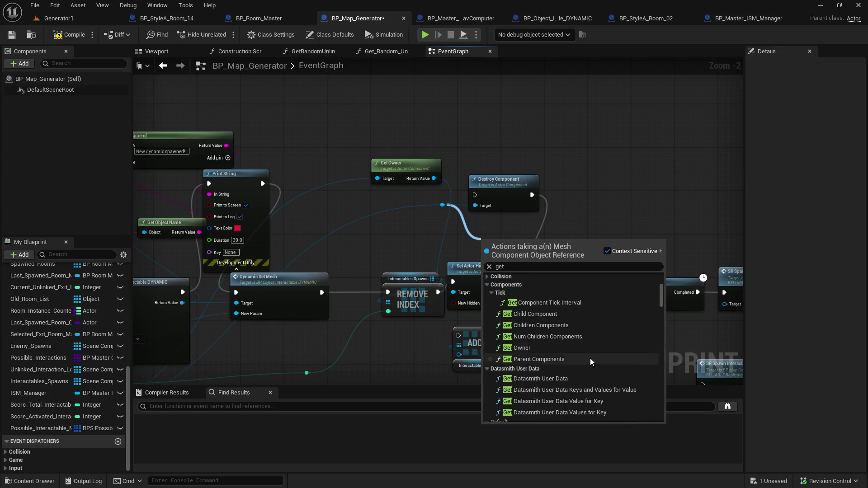
pyautogui.click(493, 293)
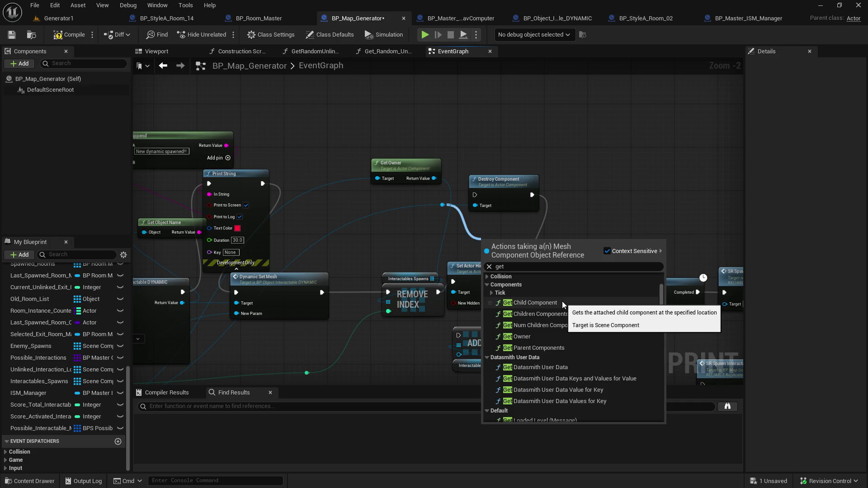
pyautogui.click(487, 357)
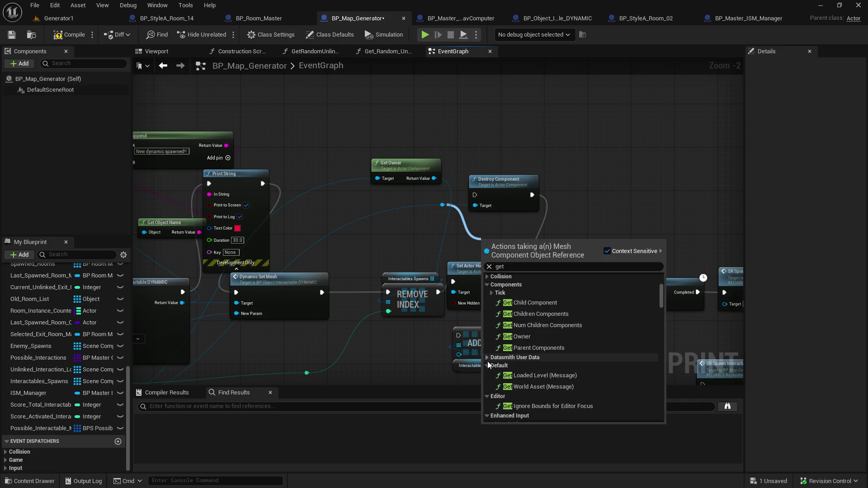
pyautogui.click(487, 365)
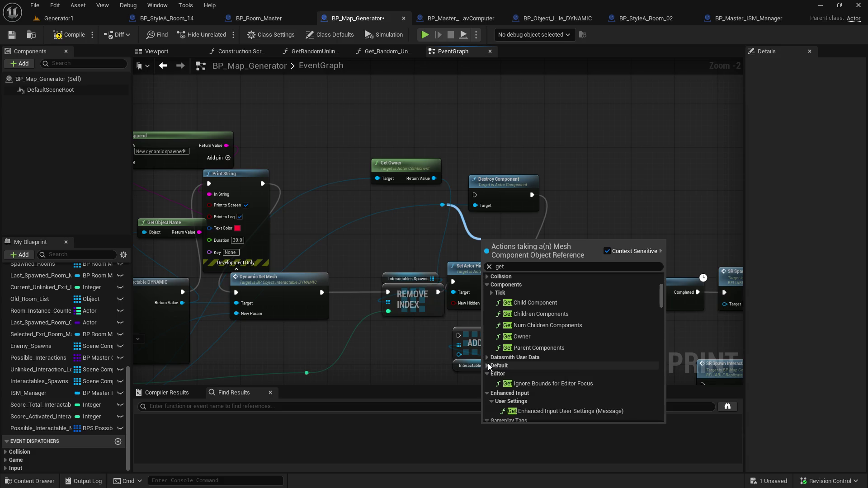
pyautogui.click(488, 374)
pyautogui.scroll(-3, 540, 368)
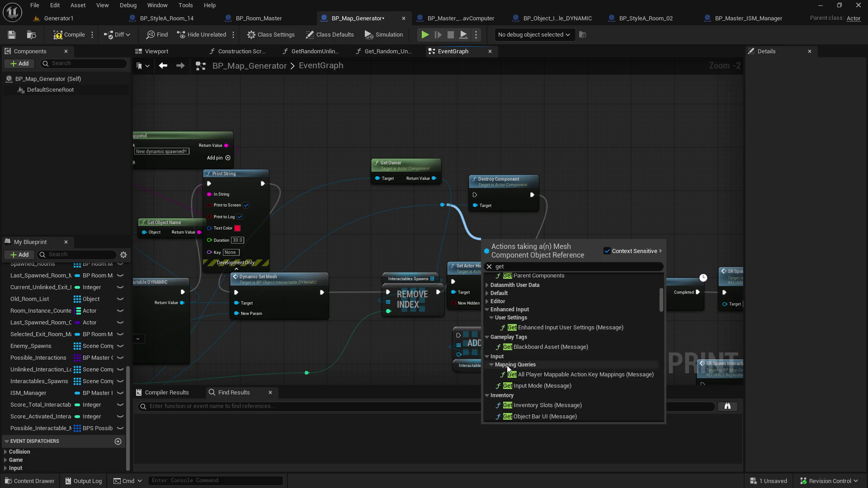
pyautogui.scroll(-1, 574, 390)
pyautogui.scroll(-3, 574, 391)
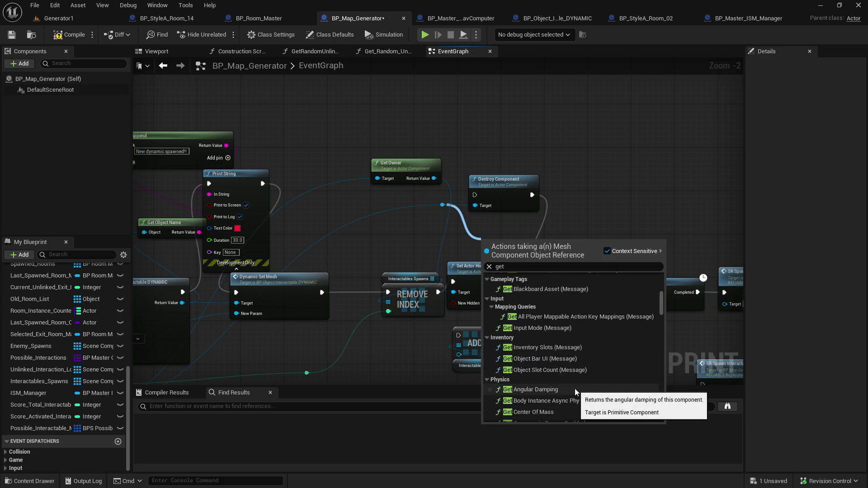
pyautogui.scroll(-5, 626, 375)
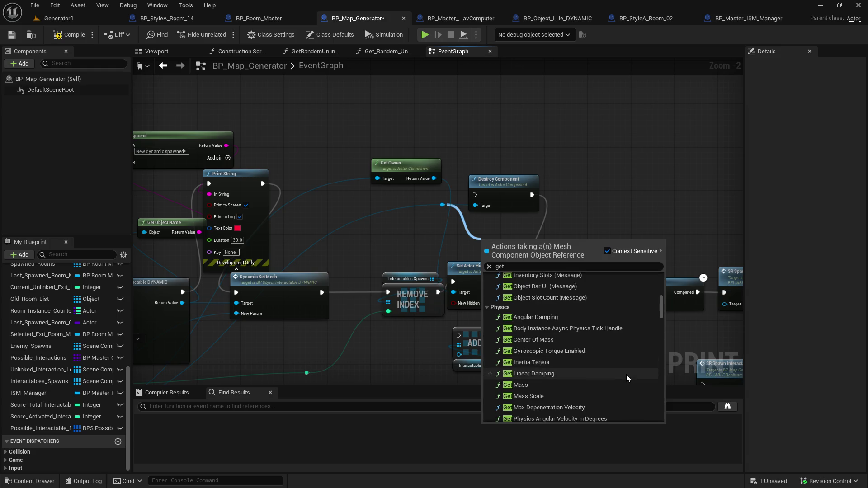
pyautogui.click(487, 307)
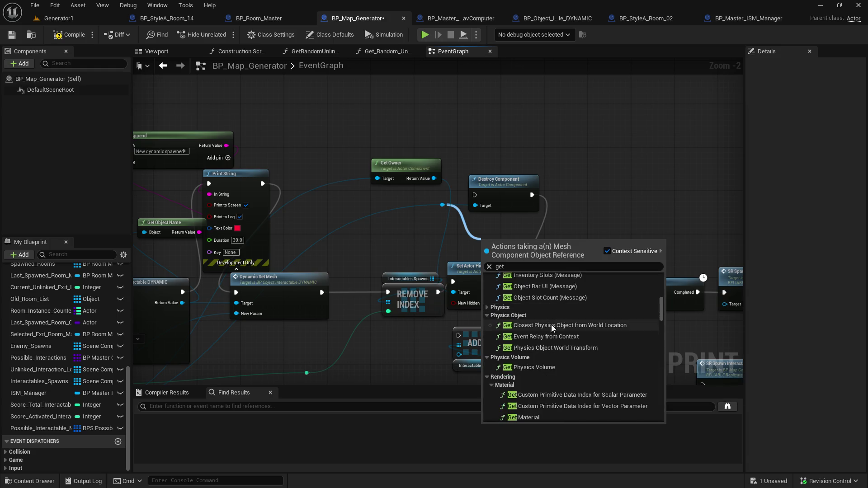
pyautogui.click(488, 316)
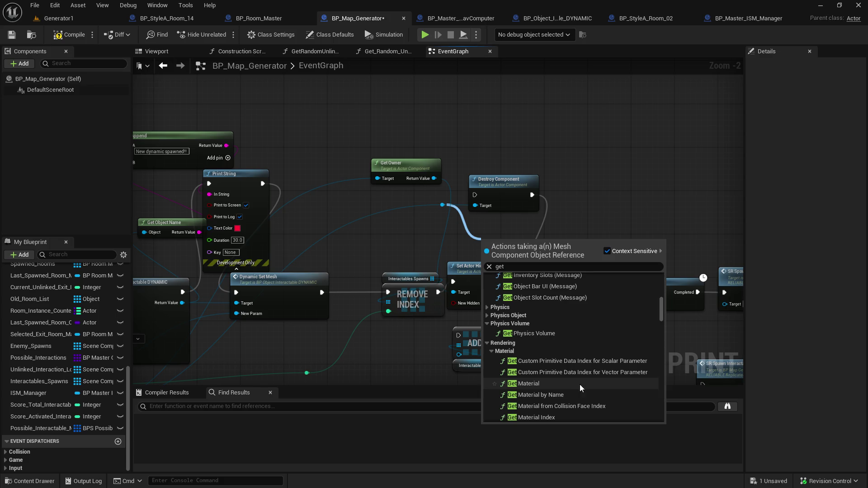
pyautogui.scroll(-4, 580, 384)
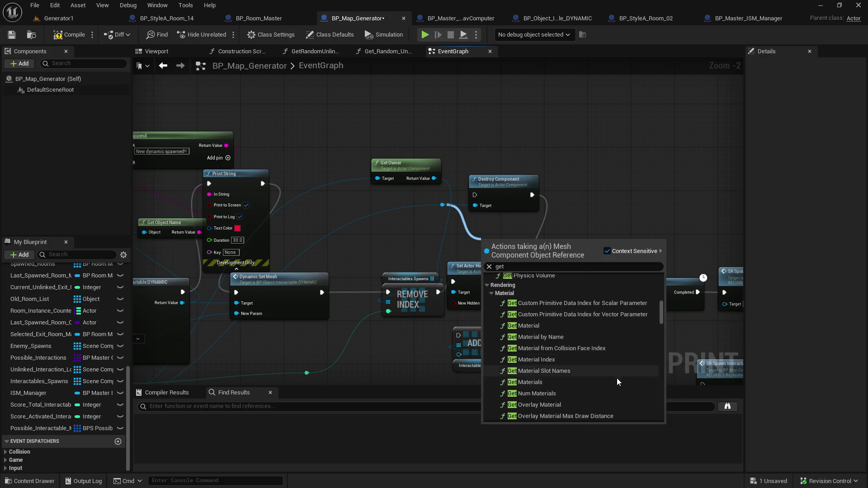
pyautogui.scroll(-3, 616, 384)
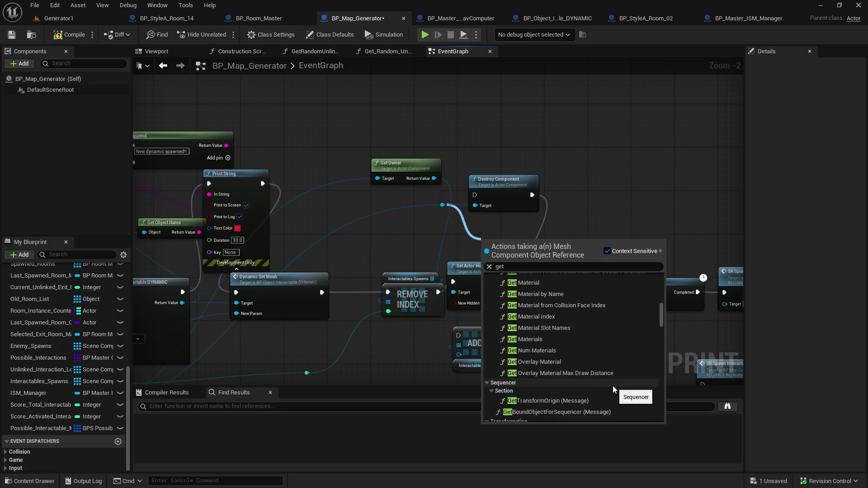
pyautogui.scroll(-4, 612, 386)
pyautogui.click(489, 325)
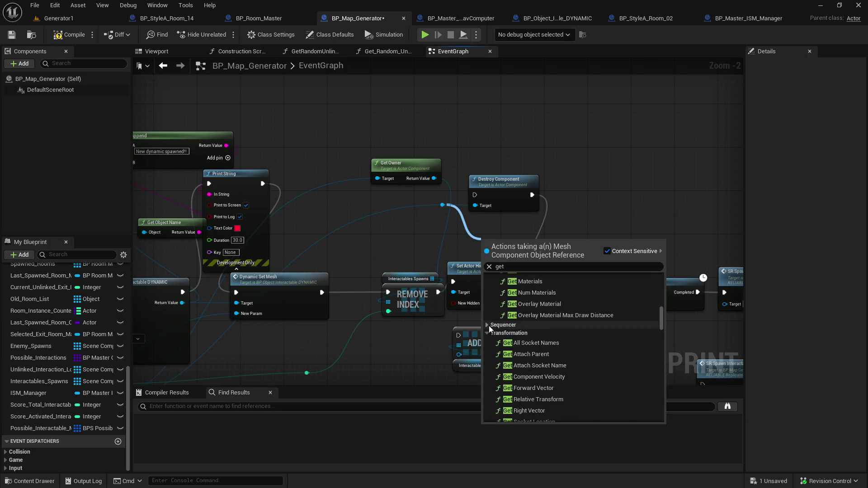
pyautogui.click(488, 332)
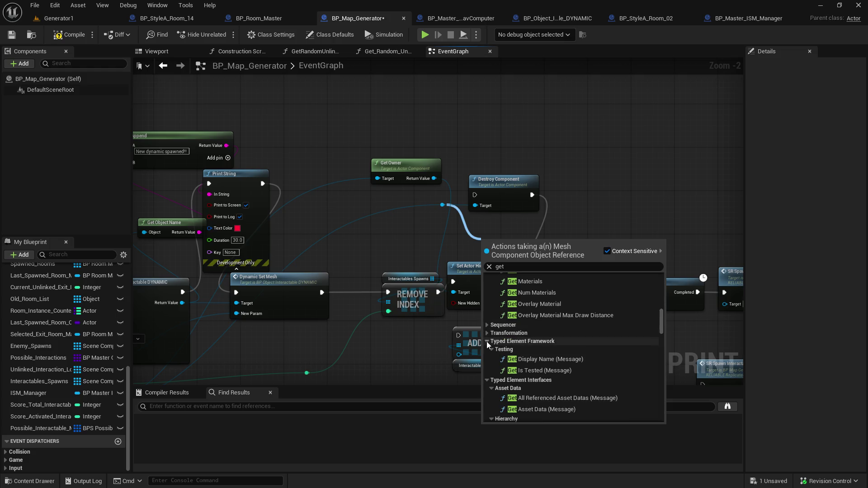
pyautogui.click(487, 341)
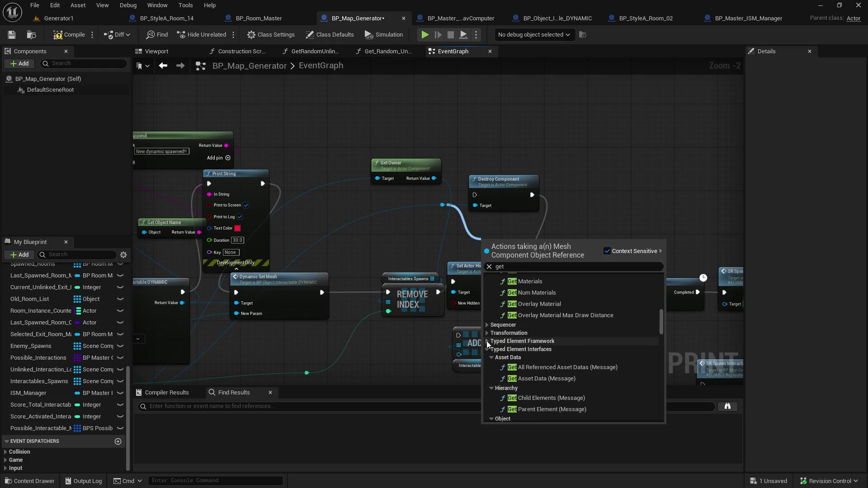
pyautogui.click(489, 348)
pyautogui.click(489, 355)
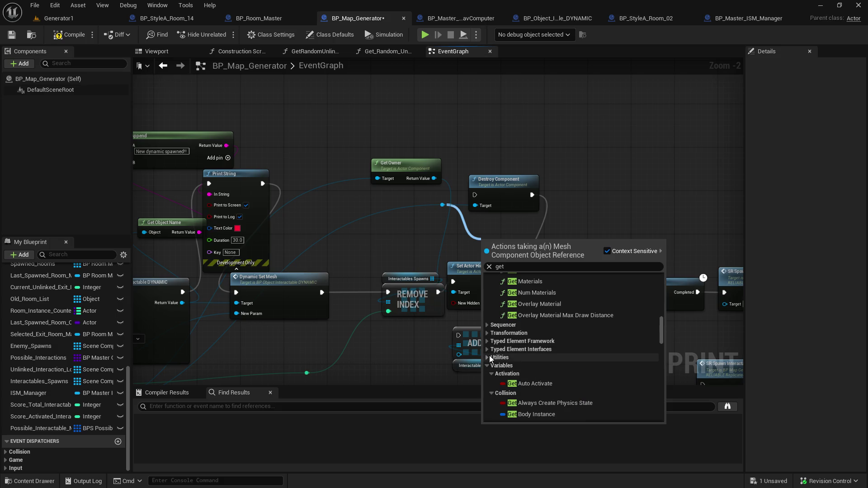
pyautogui.scroll(-3, 490, 363)
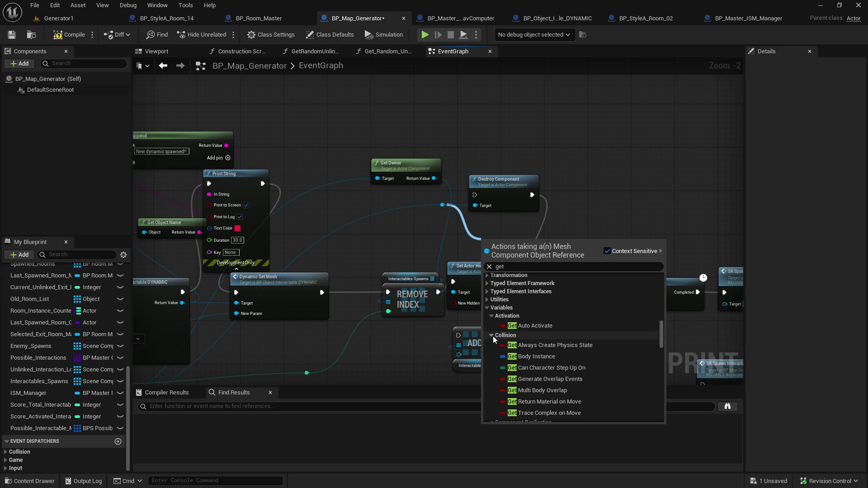
pyautogui.click(492, 335)
pyautogui.click(490, 363)
pyautogui.click(489, 344)
pyautogui.click(492, 360)
pyautogui.click(491, 368)
pyautogui.click(491, 376)
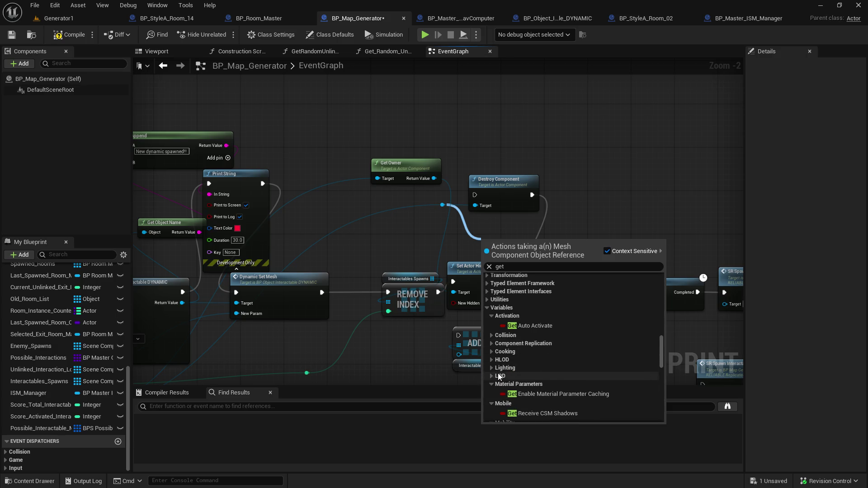
pyautogui.click(492, 383)
pyautogui.click(491, 383)
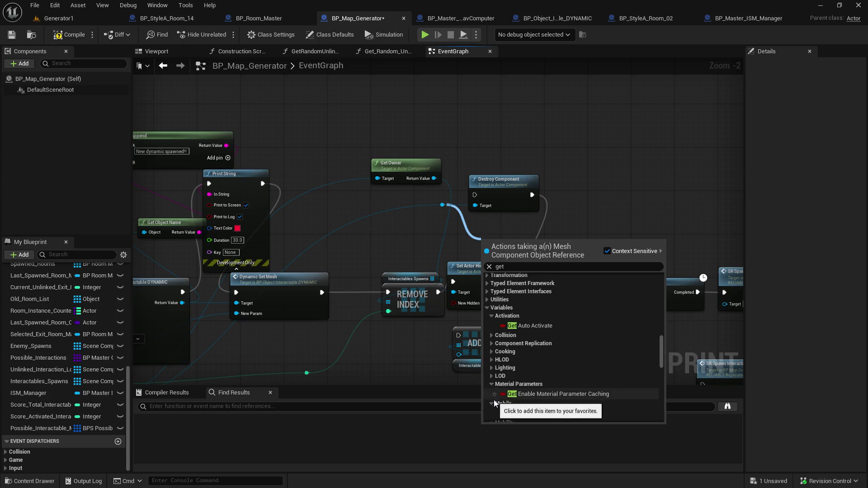
pyautogui.click(493, 404)
pyautogui.click(493, 385)
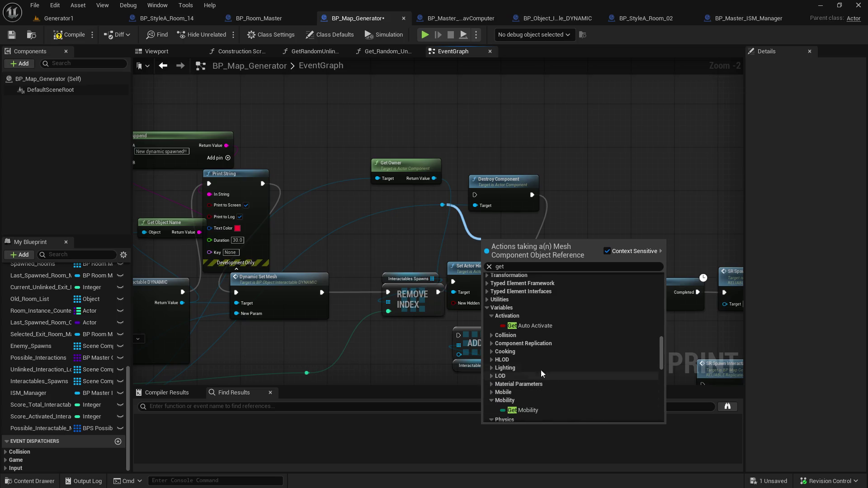
pyautogui.scroll(-3, 542, 369)
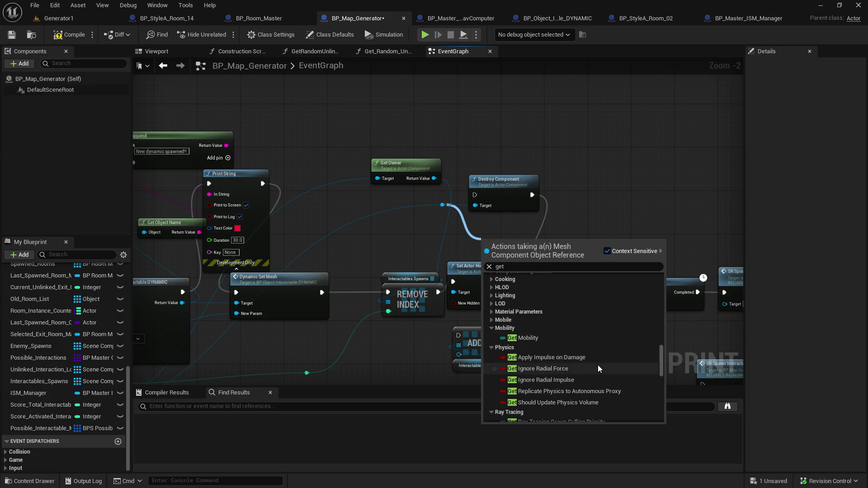
pyautogui.scroll(-5, 596, 367)
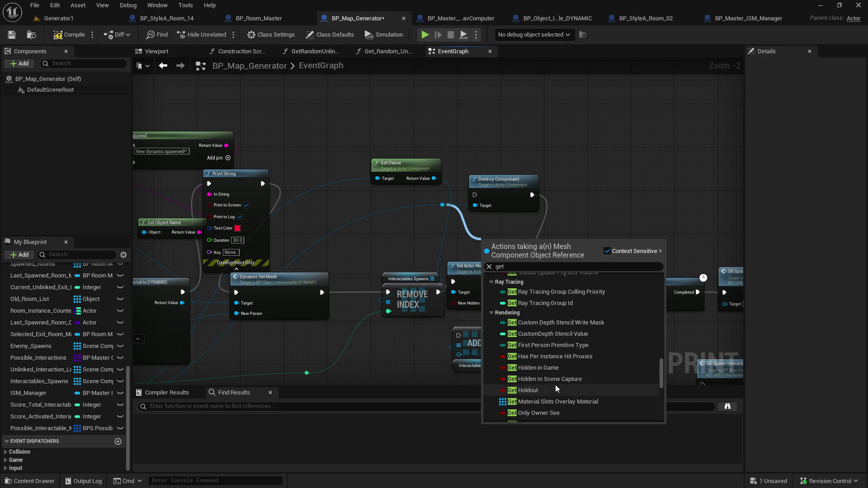
pyautogui.scroll(-3, 592, 415)
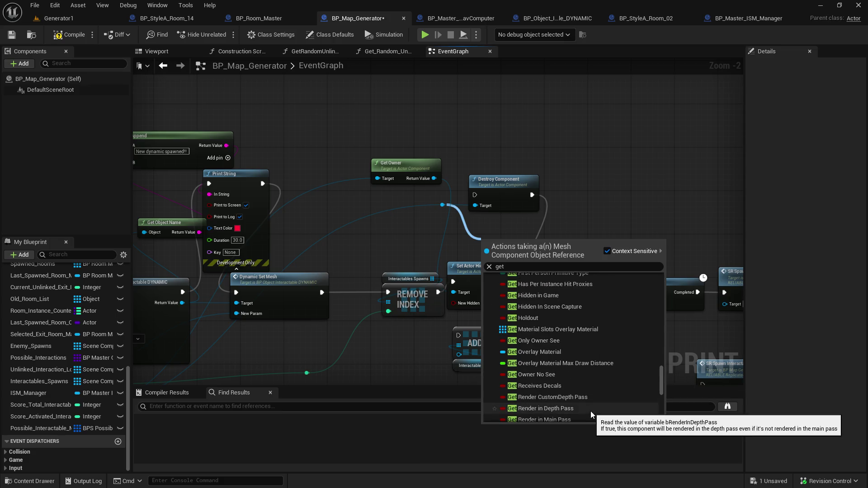
pyautogui.scroll(-3, 590, 414)
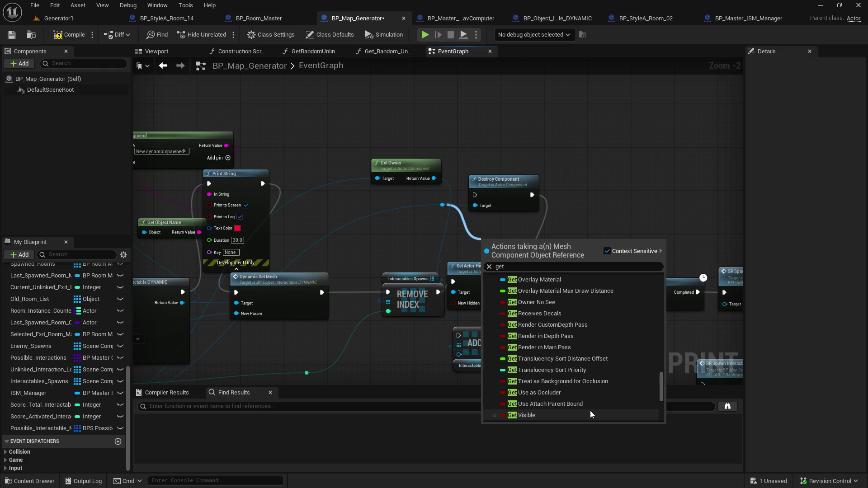
pyautogui.scroll(-3, 590, 414)
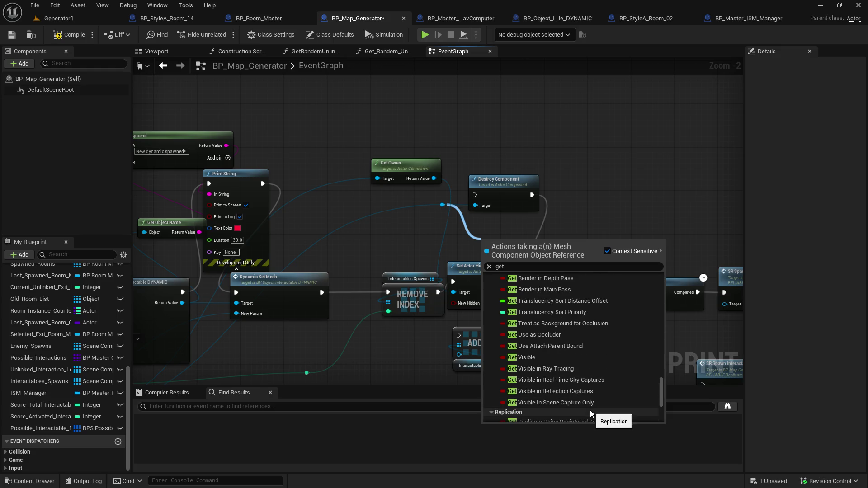
pyautogui.scroll(-6, 590, 410)
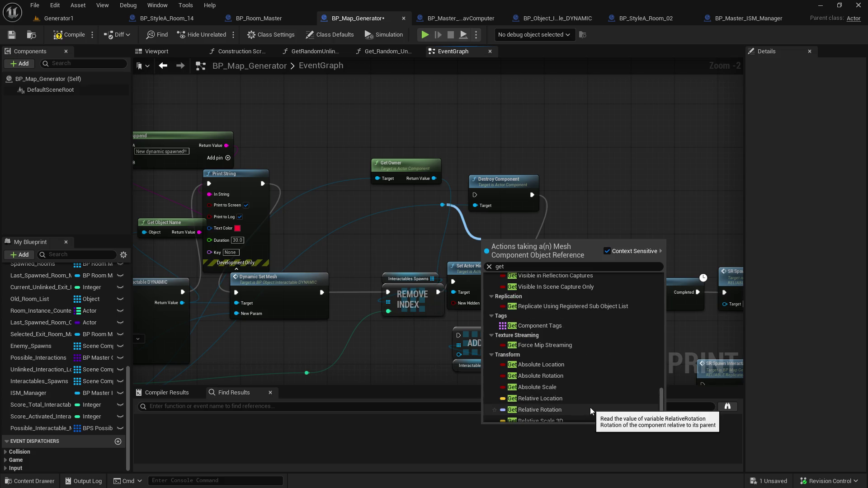
pyautogui.scroll(-2, 589, 408)
pyautogui.click(592, 165)
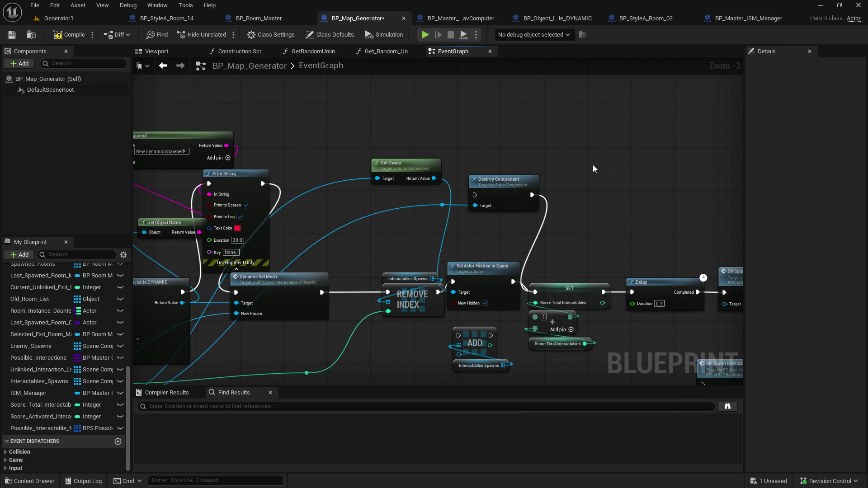
pyautogui.click(271, 24)
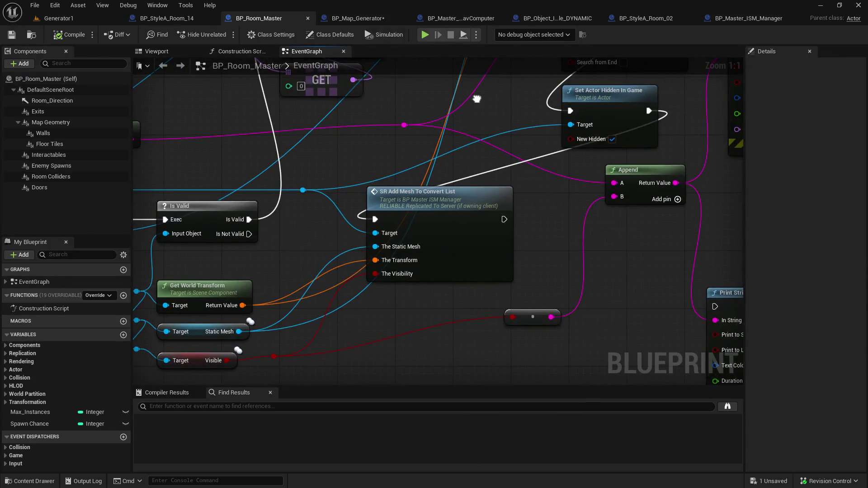
pyautogui.moveTo(476, 98)
pyautogui.mouseDown()
pyautogui.moveTo(438, 217)
pyautogui.moveTo(514, 173)
pyautogui.moveTo(650, 130)
pyautogui.moveTo(513, 237)
pyautogui.moveTo(558, 243)
pyautogui.moveTo(647, 190)
pyautogui.moveTo(796, 57)
pyautogui.mouseUp()
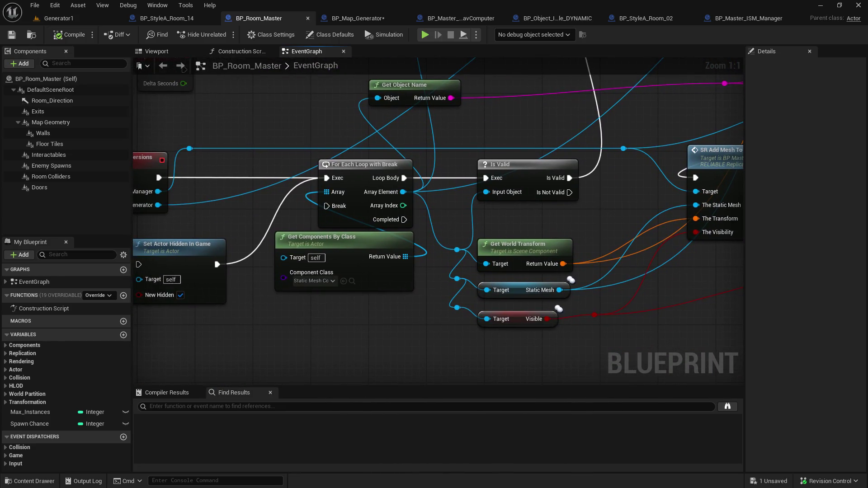
pyautogui.moveTo(438, 217)
pyautogui.mouseDown()
pyautogui.moveTo(521, 264)
pyautogui.moveTo(476, 296)
pyautogui.moveTo(434, 295)
pyautogui.moveTo(430, 303)
pyautogui.mouseUp()
pyautogui.moveTo(563, 366); pyautogui.dragTo(509, 219)
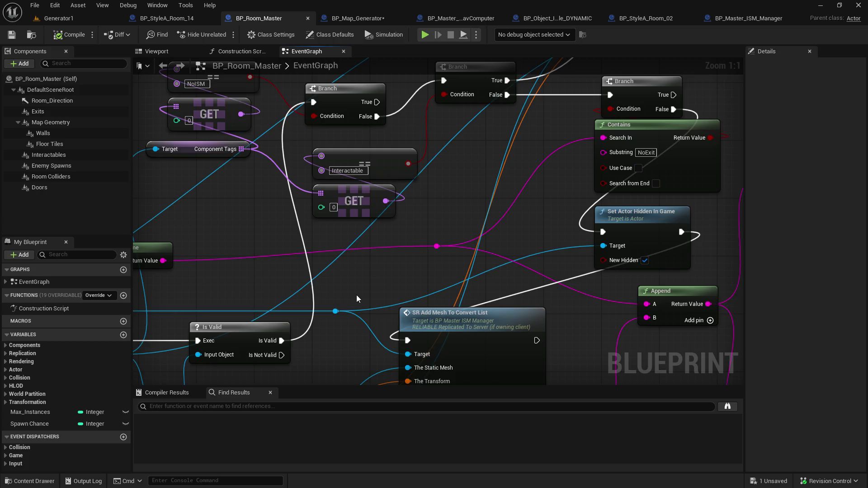
pyautogui.moveTo(356, 295); pyautogui.dragTo(413, 173)
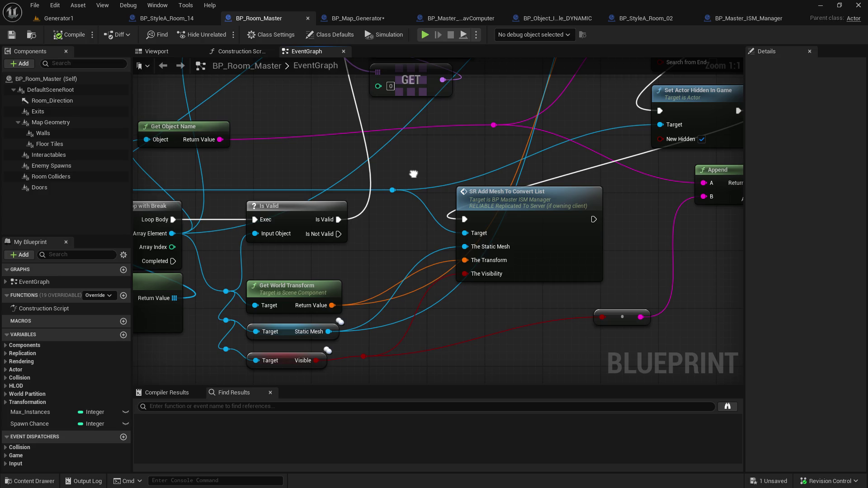
pyautogui.moveTo(413, 173)
pyautogui.mouseDown()
pyautogui.moveTo(366, 207)
pyautogui.moveTo(596, 167)
pyautogui.mouseUp()
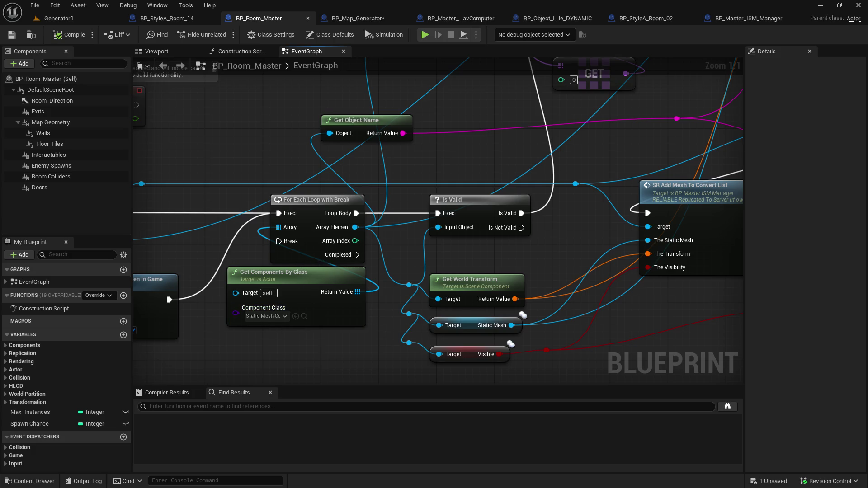
pyautogui.moveTo(383, 251); pyautogui.dragTo(412, 231)
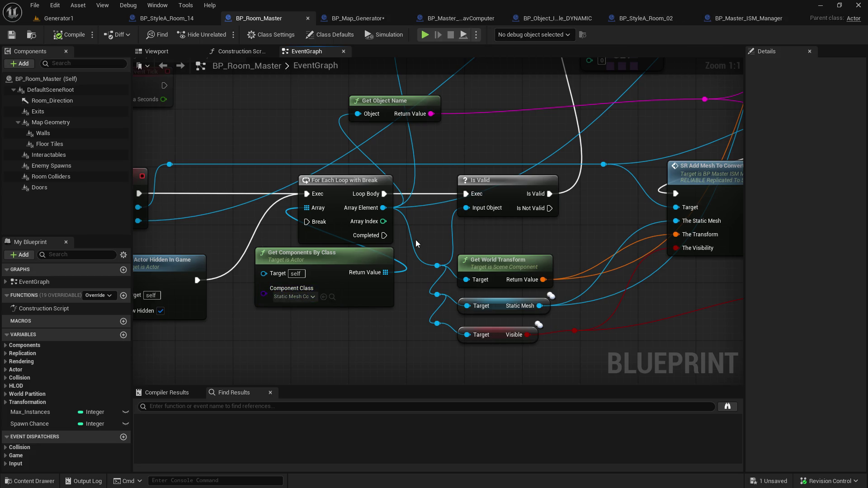
pyautogui.moveTo(428, 227); pyautogui.dragTo(388, 247)
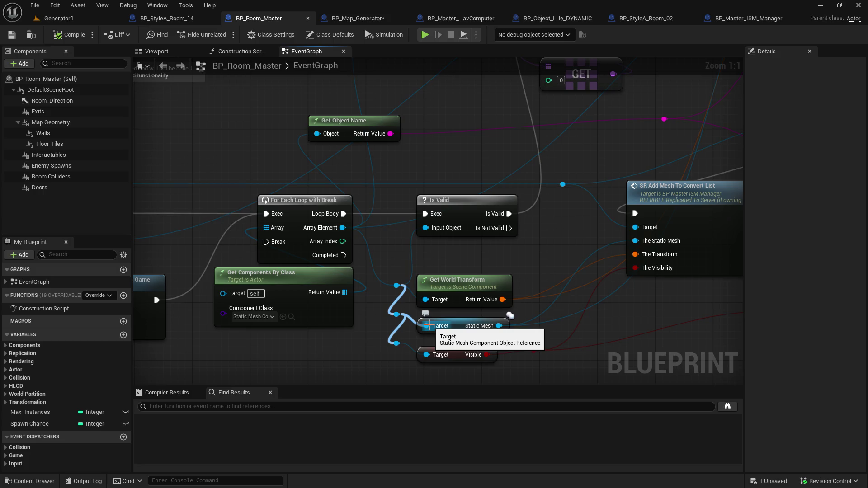
pyautogui.click(374, 18)
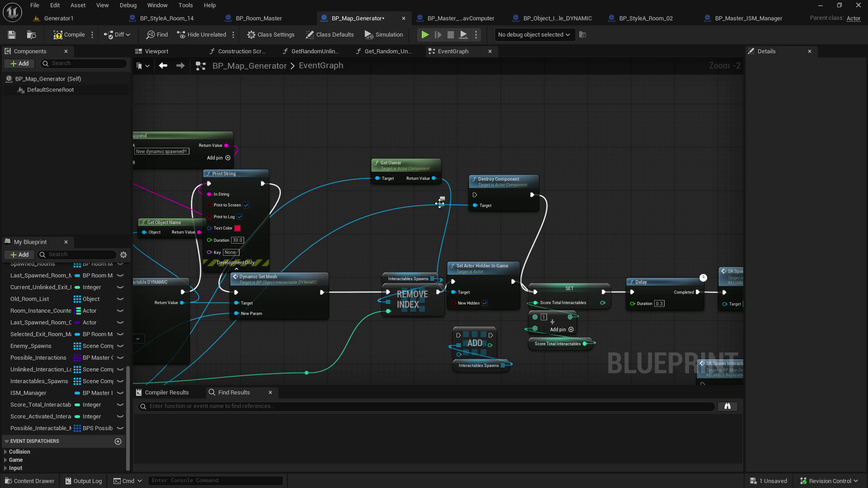
pyautogui.moveTo(415, 231); pyautogui.dragTo(712, 129)
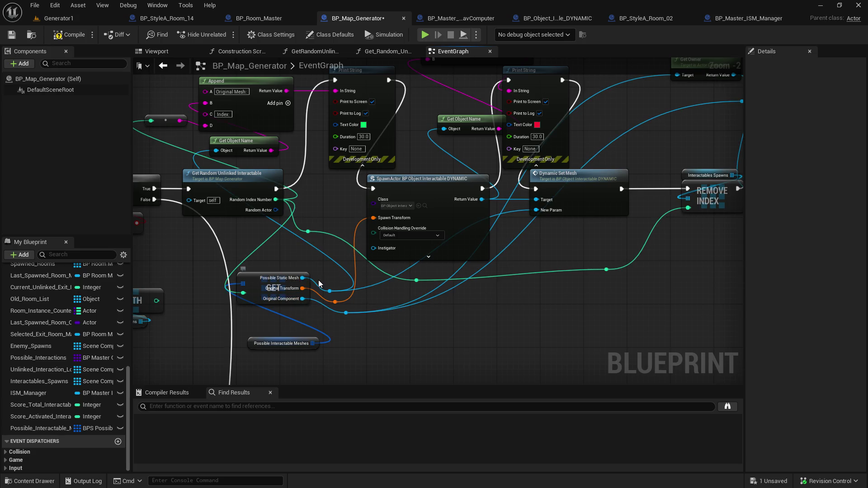
pyautogui.moveTo(549, 228); pyautogui.dragTo(475, 226)
pyautogui.moveTo(261, 292)
pyautogui.mouseDown()
pyautogui.moveTo(269, 302)
pyautogui.moveTo(490, 319)
pyautogui.mouseUp()
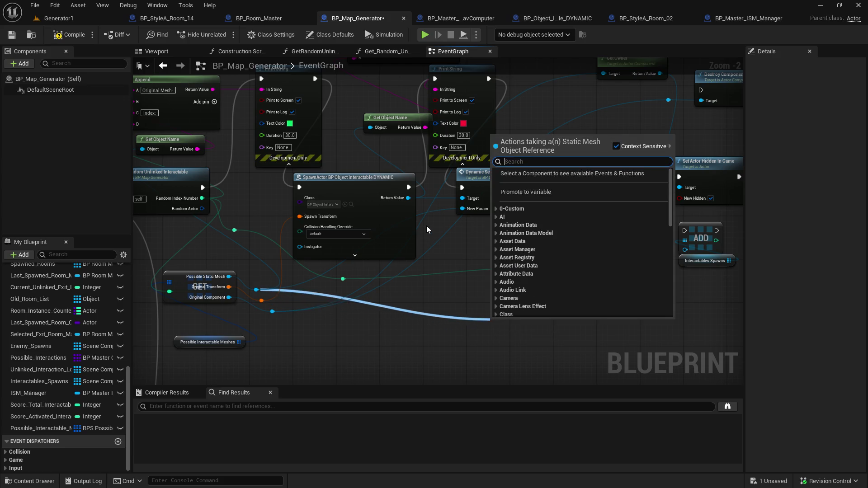
pyautogui.write('visi')
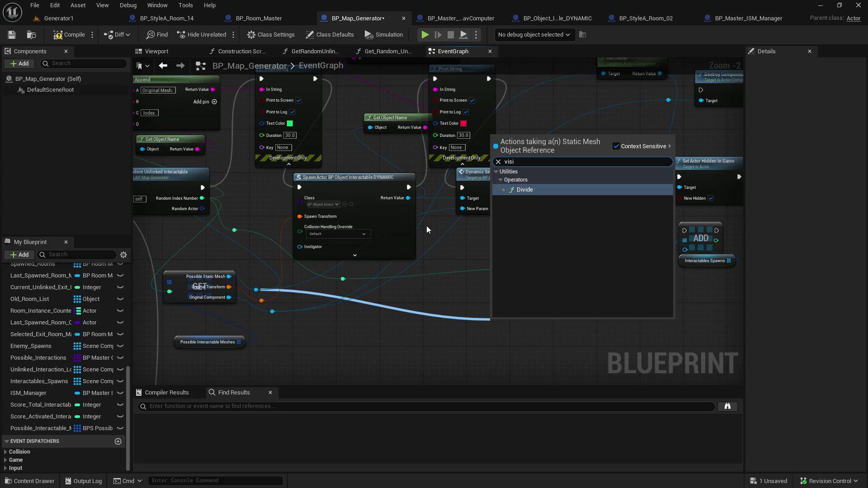
pyautogui.click(423, 294)
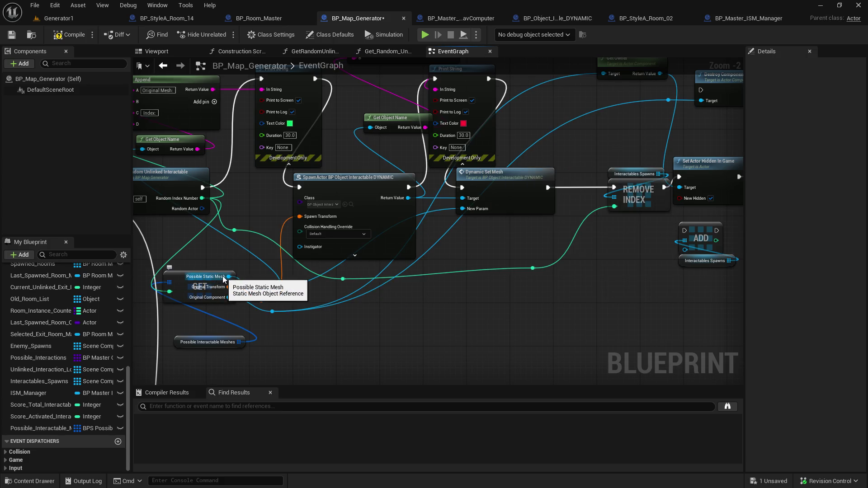
pyautogui.moveTo(223, 279)
pyautogui.mouseDown()
pyautogui.moveTo(334, 321)
pyautogui.moveTo(413, 336)
pyautogui.mouseUp()
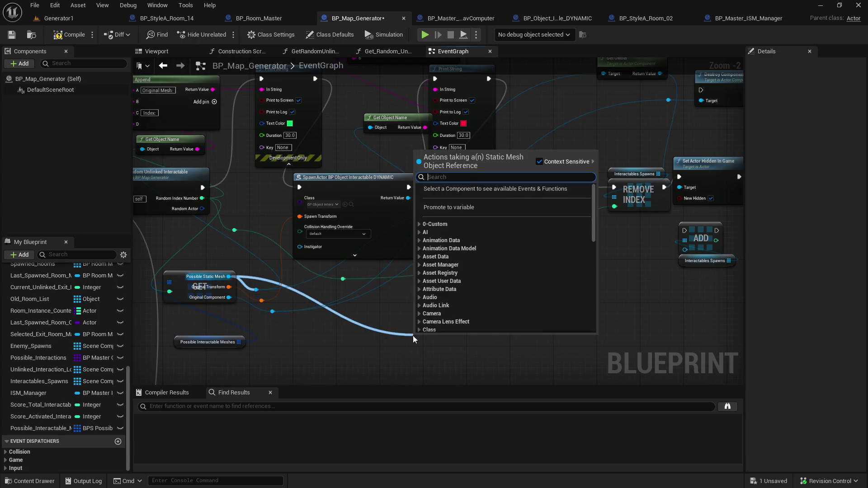
pyautogui.write('get mesh')
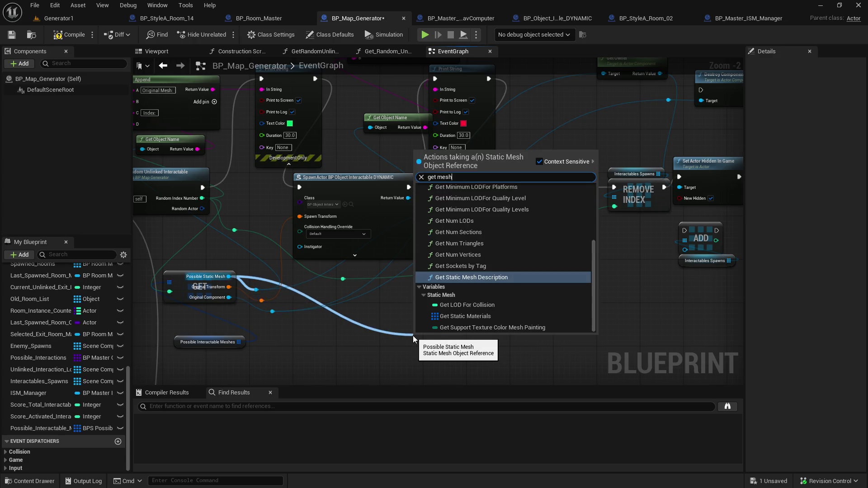
pyautogui.scroll(3, 533, 305)
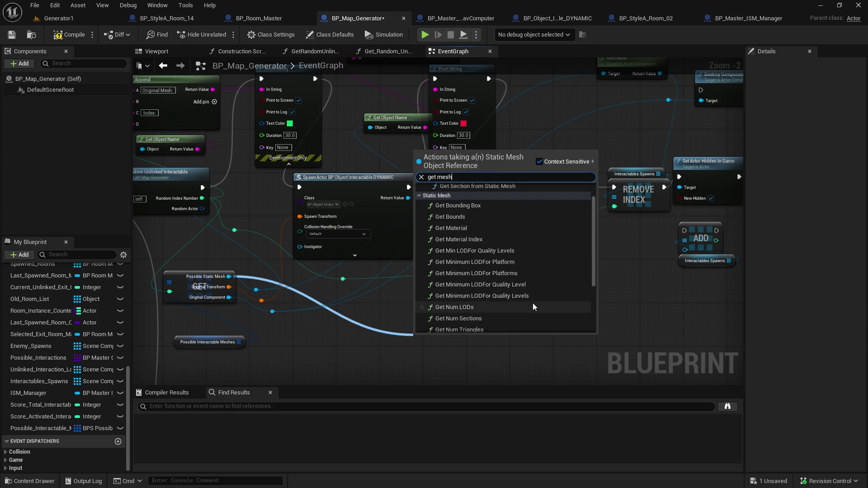
pyautogui.scroll(-4, 534, 306)
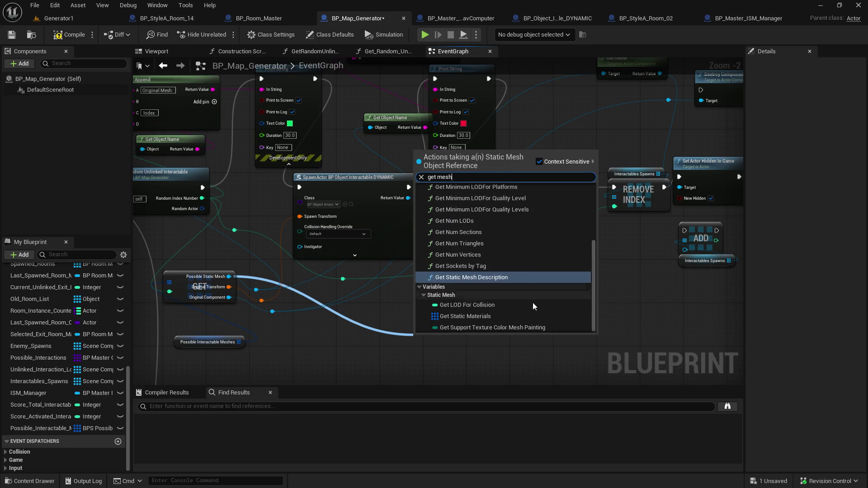
pyautogui.click(465, 315)
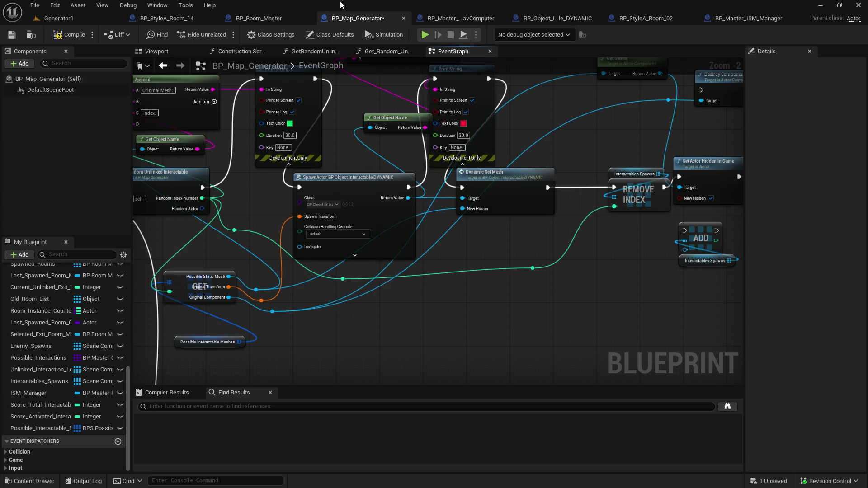
pyautogui.click(251, 18)
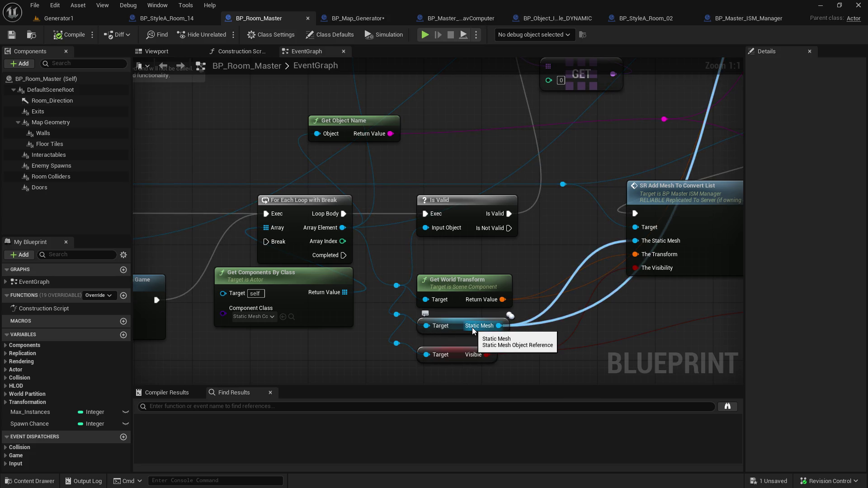
# - From the mesh pin, search all actions for 'static mesh object', then narrow it to 'get static mesh'
pyautogui.click(385, 17)
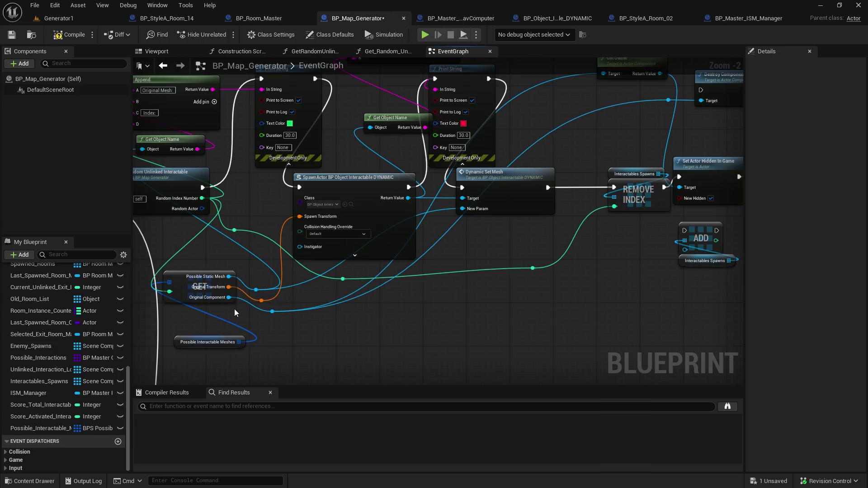
pyautogui.moveTo(256, 289)
pyautogui.mouseDown()
pyautogui.moveTo(274, 303)
pyautogui.moveTo(370, 328)
pyautogui.mouseUp()
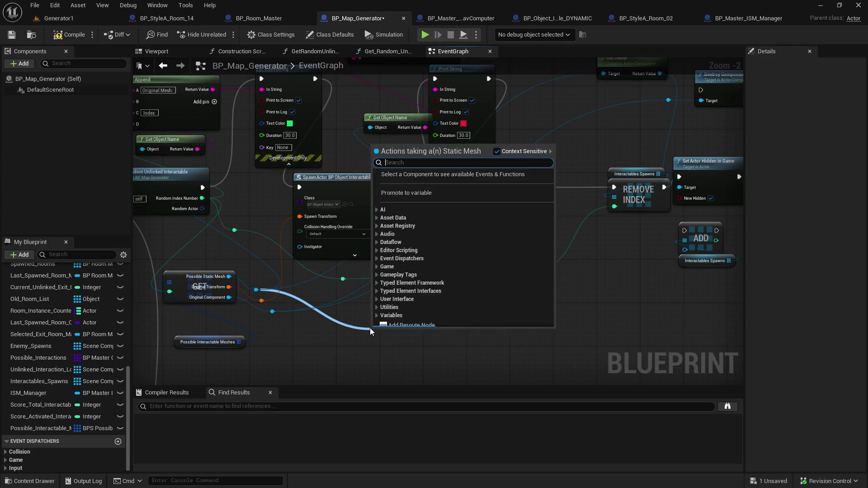
pyautogui.write('stati')
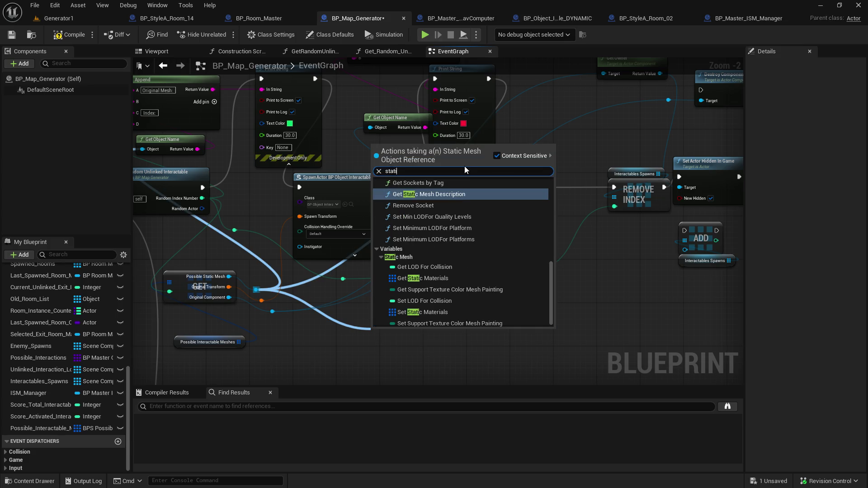
pyautogui.write('c mesh object')
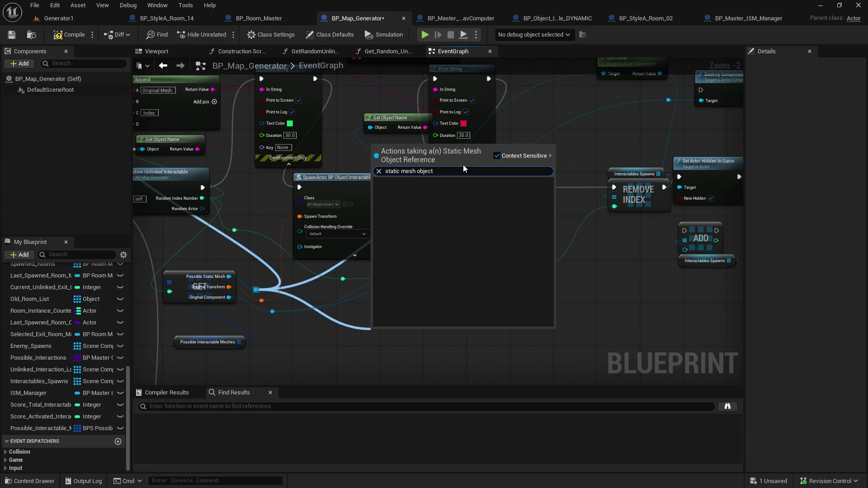
pyautogui.click(497, 156)
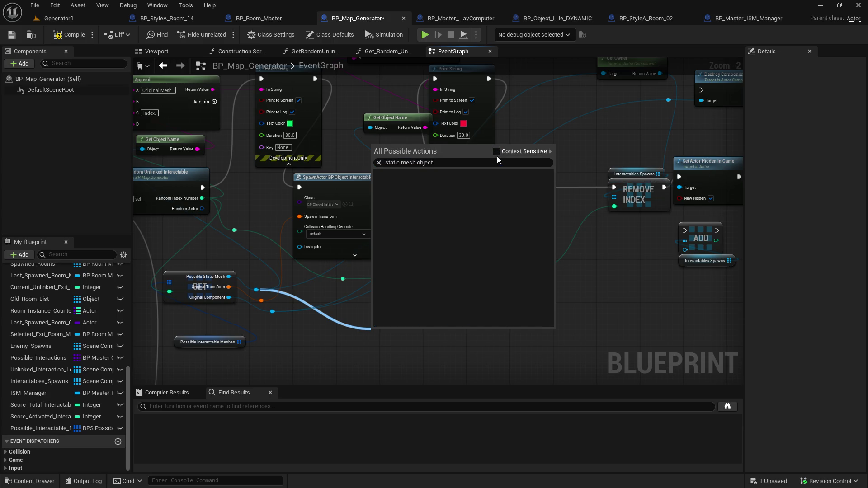
pyautogui.press('BackSpace')
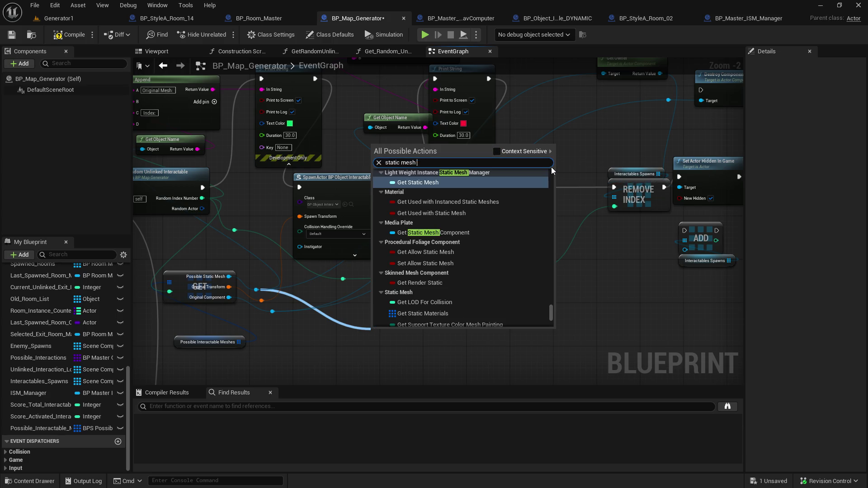
pyautogui.scroll(3, 421, 192)
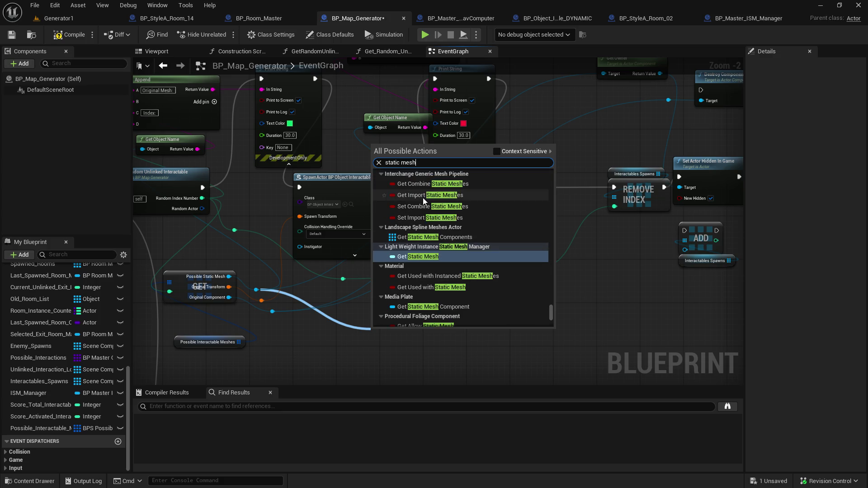
pyautogui.scroll(3, 476, 251)
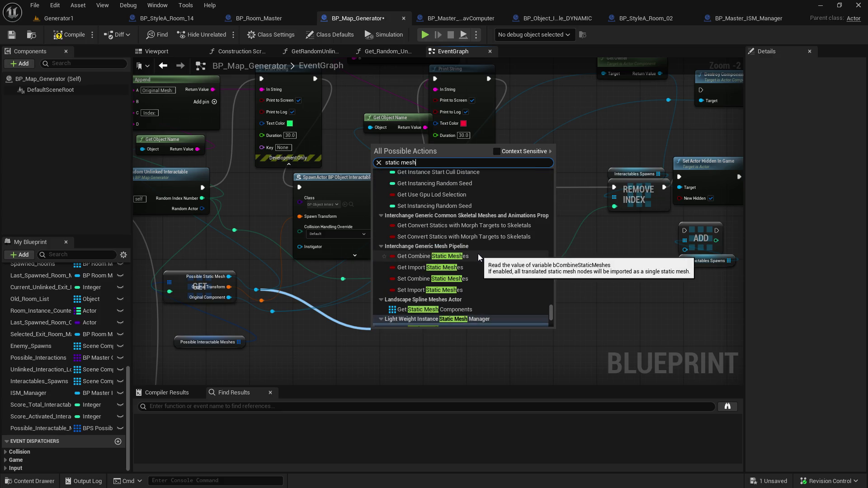
pyautogui.press('Home')
pyautogui.write('get')
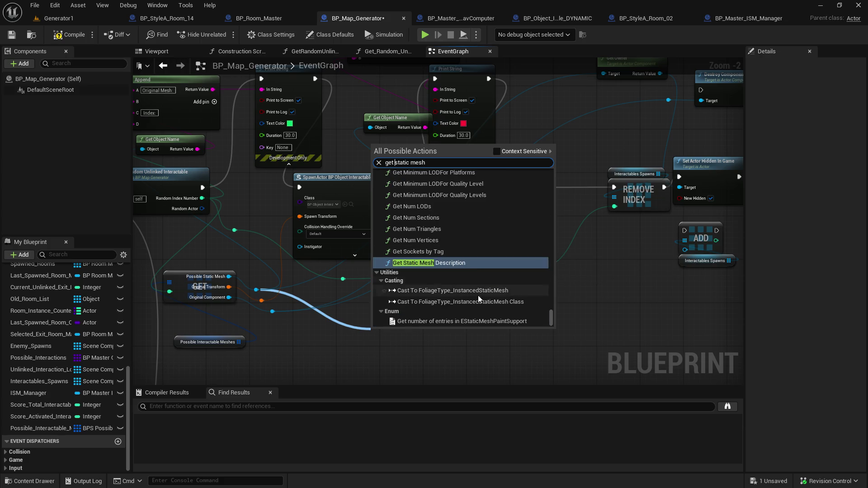
pyautogui.scroll(5, 478, 294)
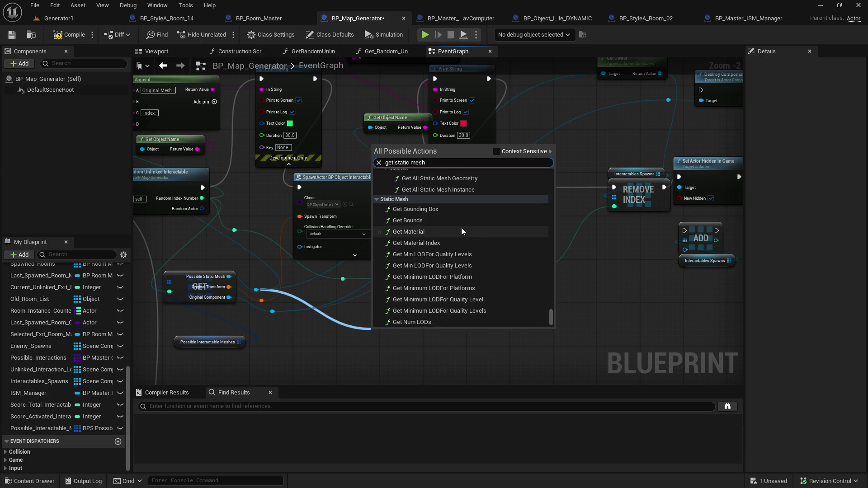
pyautogui.scroll(-3, 490, 283)
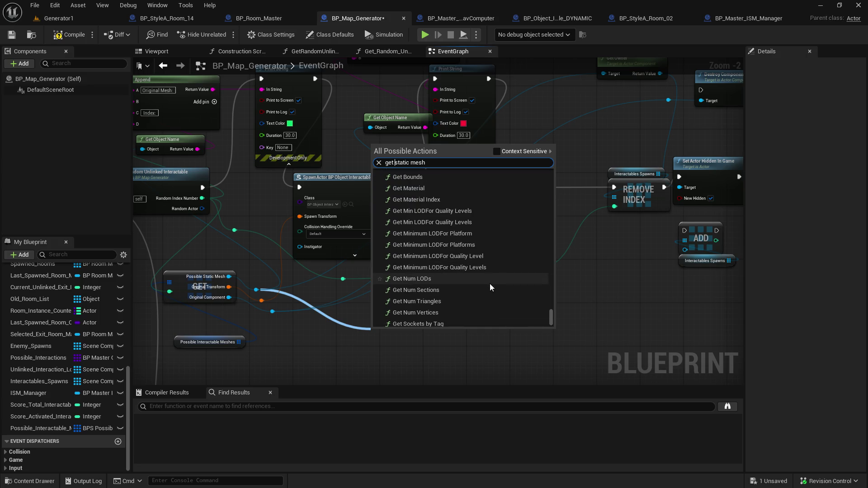
pyautogui.scroll(-2, 489, 286)
pyautogui.moveTo(549, 318); pyautogui.dragTo(571, 154)
# - Collapse the Abc Import and BP Style A Room categories, then search 'set visi' from Original Component
pyautogui.click(380, 181)
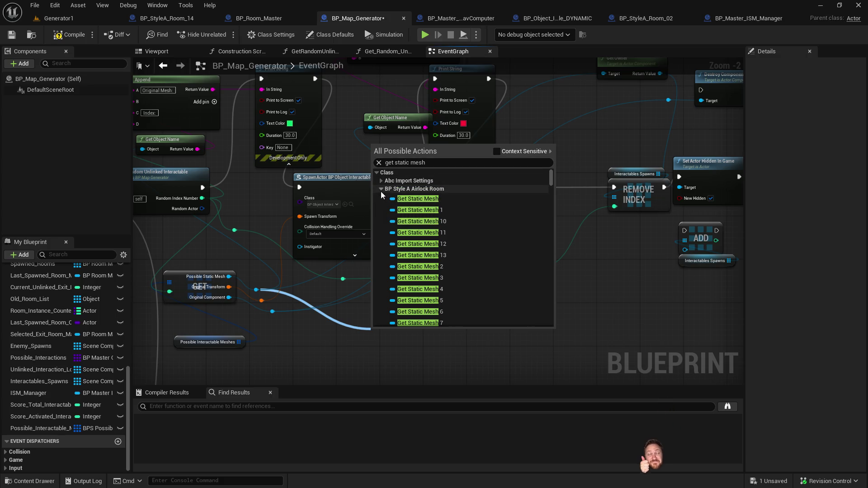
pyautogui.click(381, 190)
pyautogui.click(379, 197)
pyautogui.click(378, 205)
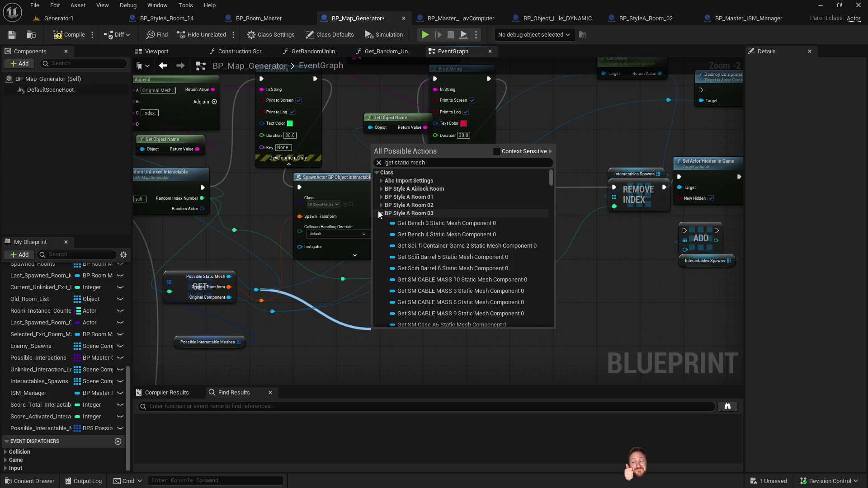
pyautogui.click(381, 212)
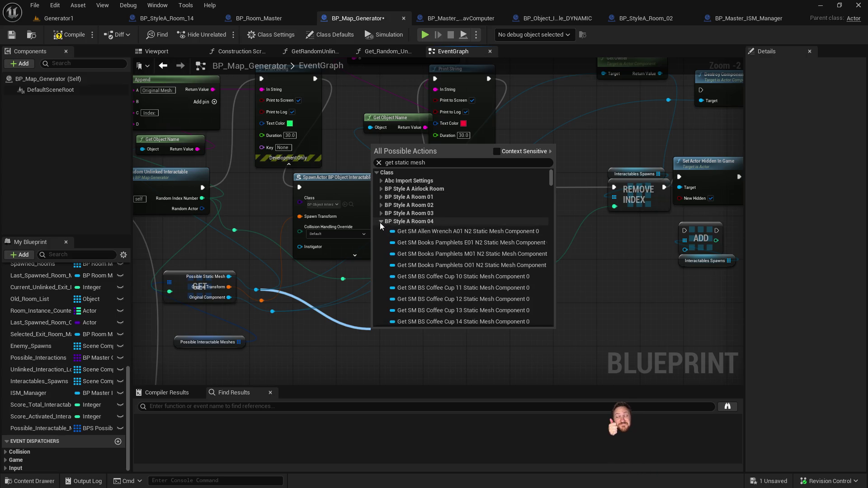
pyautogui.click(380, 221)
pyautogui.click(378, 229)
pyautogui.click(379, 237)
pyautogui.click(381, 248)
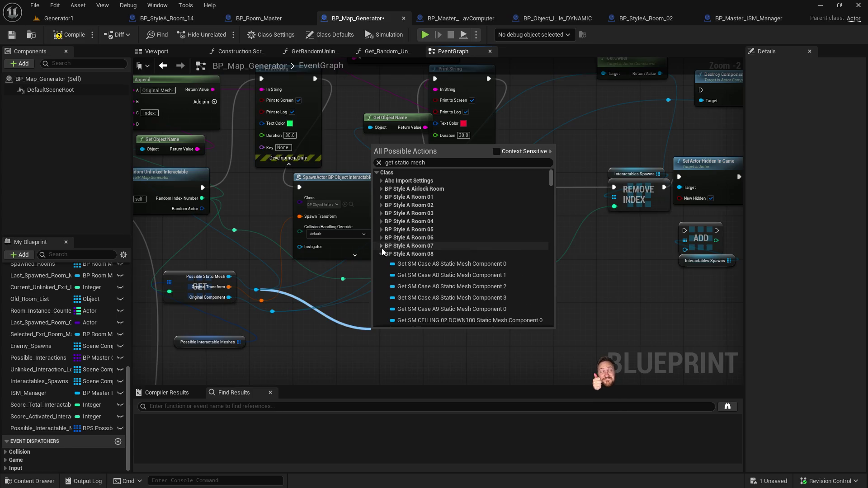
pyautogui.moveTo(302, 240); pyautogui.dragTo(422, 306)
pyautogui.write('set visi')
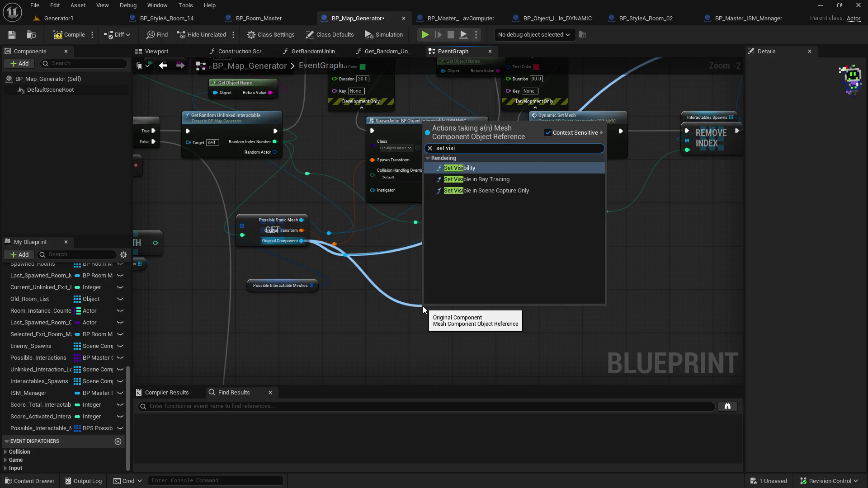
# - Place the Set Visibility node and add a reroute point on its Original Component wire
pyautogui.press('Return')
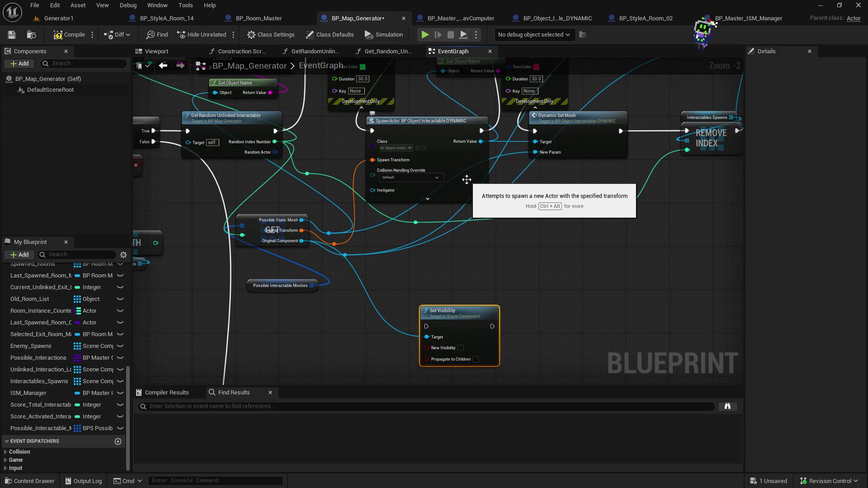
pyautogui.moveTo(452, 316)
pyautogui.mouseDown()
pyautogui.moveTo(556, 316)
pyautogui.moveTo(517, 319)
pyautogui.mouseUp()
pyautogui.moveTo(425, 124); pyautogui.dragTo(413, 105)
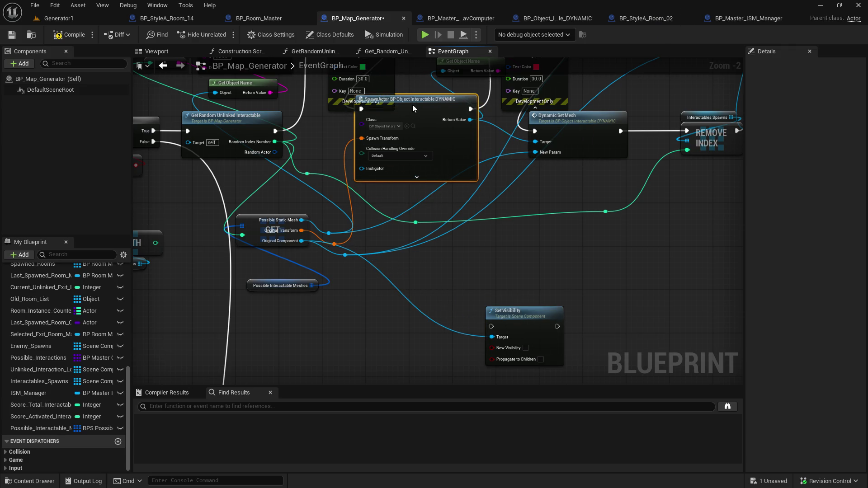
pyautogui.doubleClick(342, 259)
pyautogui.moveTo(342, 258); pyautogui.dragTo(354, 286)
pyautogui.moveTo(492, 308); pyautogui.dragTo(406, 336)
# - Disconnect Destroy Component's target, move it beside Set Actor Hidden In Game, and search 'set visi' from the reroute
pyautogui.moveTo(561, 247); pyautogui.dragTo(385, 349)
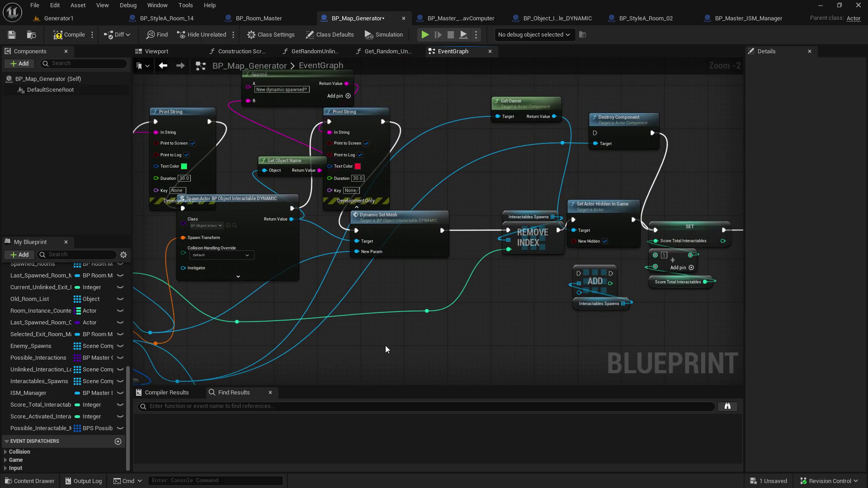
pyautogui.keyDown('alt'); pyautogui.click(595, 144); pyautogui.keyUp('alt')
pyautogui.moveTo(610, 89); pyautogui.dragTo(568, 154)
pyautogui.moveTo(553, 124)
pyautogui.mouseDown()
pyautogui.moveTo(504, 169)
pyautogui.moveTo(387, 248)
pyautogui.mouseUp()
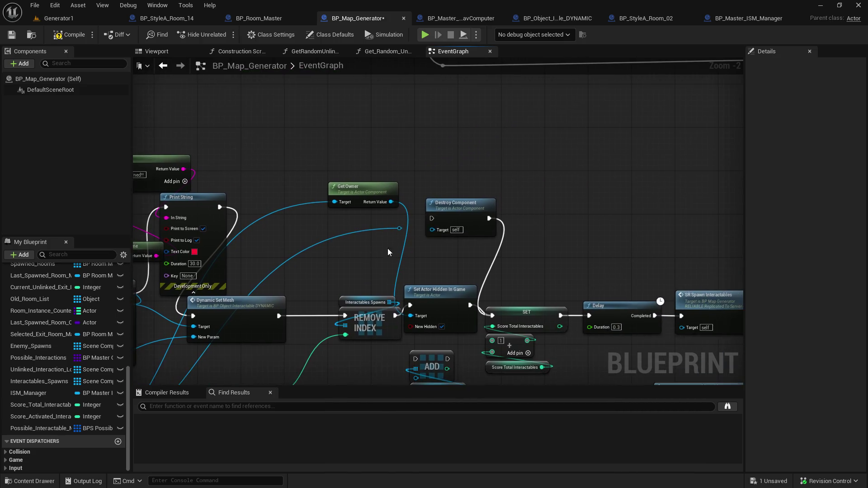
pyautogui.moveTo(512, 211); pyautogui.dragTo(617, 239)
pyautogui.moveTo(399, 228); pyautogui.dragTo(508, 163)
pyautogui.write('dry')
pyautogui.press('BackSpace')
pyautogui.press('BackSpace')
pyautogui.press('BackSpace')
pyautogui.write('set visi')
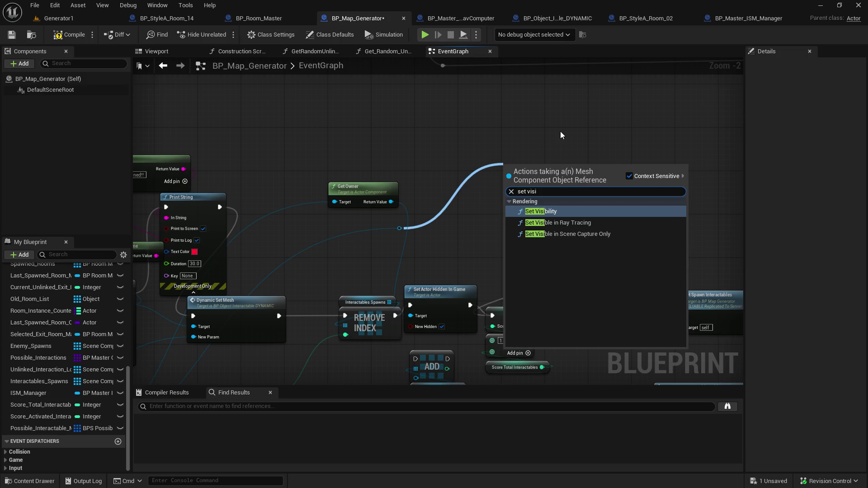
# - Add Set Visibility from the reroute wire and delete Set Actor Hidden In Game and Get Owner
pyautogui.click(541, 211)
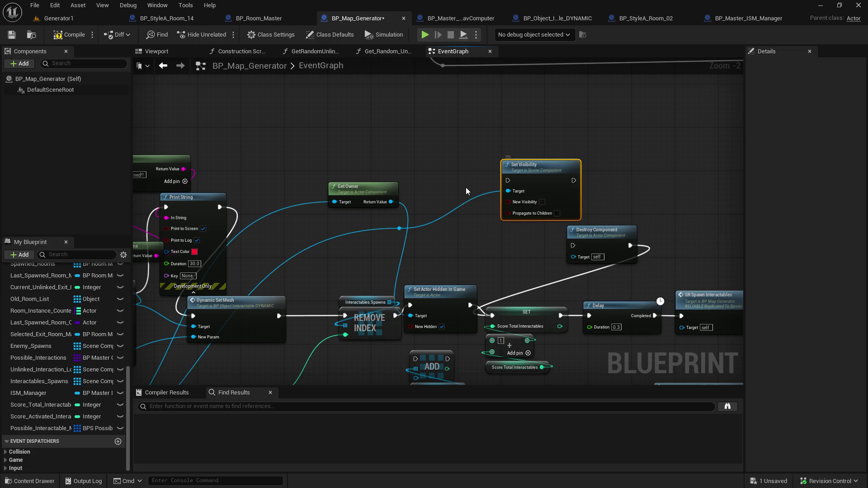
pyautogui.moveTo(466, 187); pyautogui.dragTo(596, 176)
pyautogui.moveTo(460, 271)
pyautogui.mouseDown()
pyautogui.moveTo(359, 326)
pyautogui.moveTo(412, 216)
pyautogui.moveTo(549, 304)
pyautogui.mouseUp()
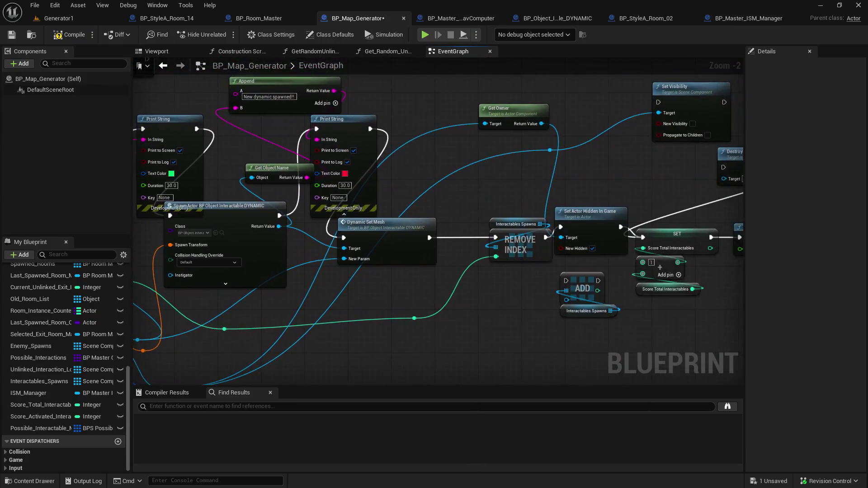
pyautogui.moveTo(503, 108)
pyautogui.mouseDown()
pyautogui.moveTo(389, 303)
pyautogui.moveTo(470, 335)
pyautogui.mouseUp()
pyautogui.moveTo(559, 210)
pyautogui.mouseDown()
pyautogui.moveTo(593, 188)
pyautogui.moveTo(592, 159)
pyautogui.mouseUp()
pyautogui.press('Delete')
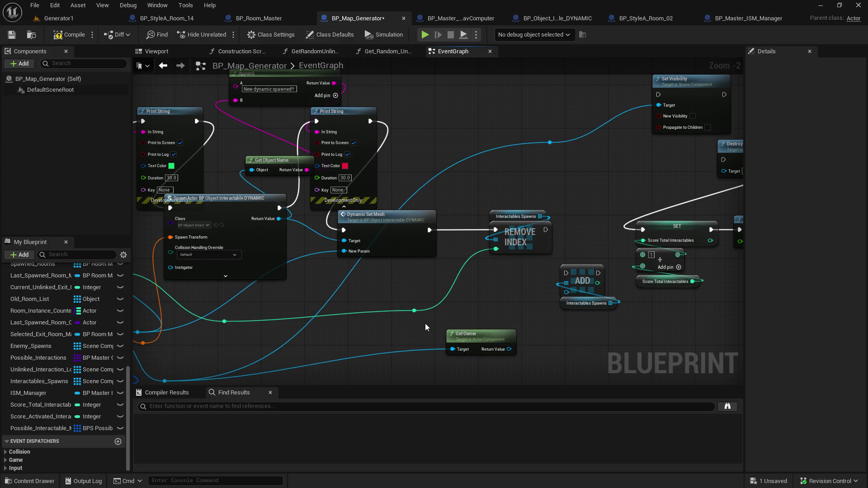
pyautogui.click(470, 343)
pyautogui.press('Delete')
# - Move Set Visibility to run after REMOVE INDEX and delete the Destroy Component node
pyautogui.moveTo(515, 264)
pyautogui.mouseDown()
pyautogui.moveTo(313, 296)
pyautogui.moveTo(318, 290)
pyautogui.mouseUp()
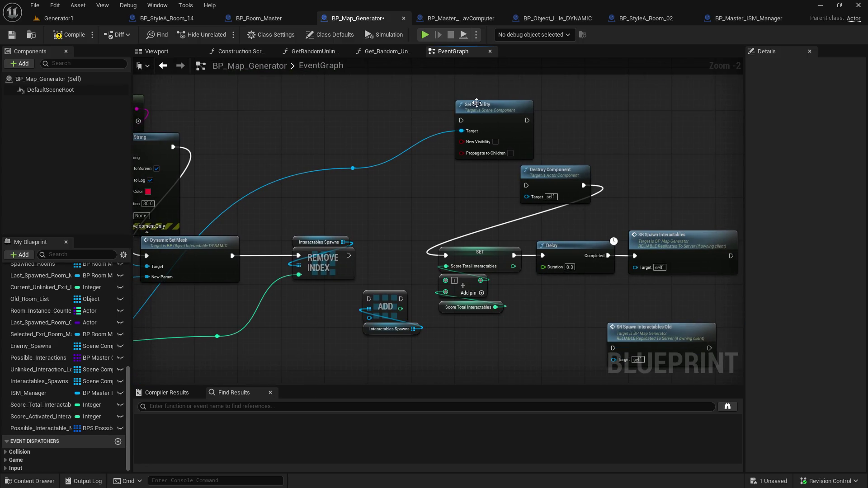
pyautogui.moveTo(494, 110); pyautogui.dragTo(395, 187)
pyautogui.moveTo(351, 254); pyautogui.dragTo(368, 186)
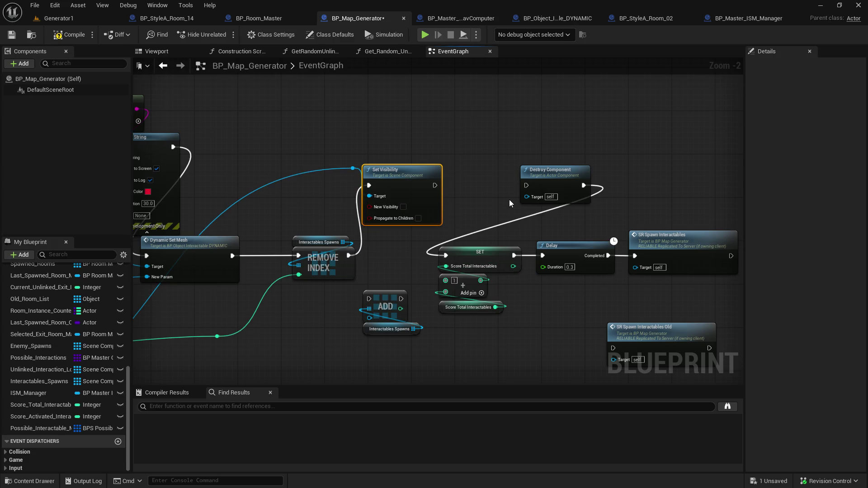
pyautogui.click(542, 171)
pyautogui.press('Delete')
pyautogui.scroll(-5, 412, 334)
pyautogui.moveTo(412, 335)
pyautogui.mouseDown()
pyautogui.moveTo(393, 150)
pyautogui.moveTo(380, 188)
pyautogui.moveTo(387, 182)
pyautogui.moveTo(424, 300)
pyautogui.moveTo(328, 377)
pyautogui.mouseUp()
pyautogui.scroll(5, 581, 253)
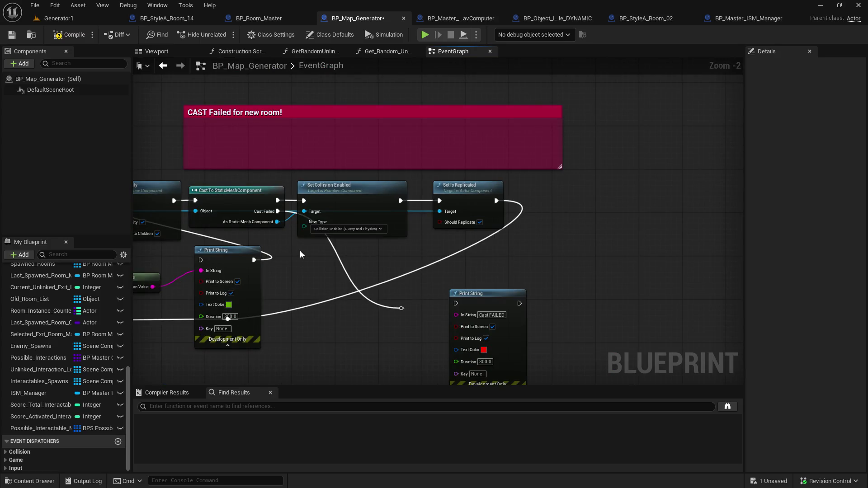
# - Select the Set Collision Enabled node in the CAST Failed section and copy it
pyautogui.moveTo(296, 259)
pyautogui.mouseDown()
pyautogui.moveTo(409, 259)
pyautogui.moveTo(525, 275)
pyautogui.mouseUp()
pyautogui.click(462, 198)
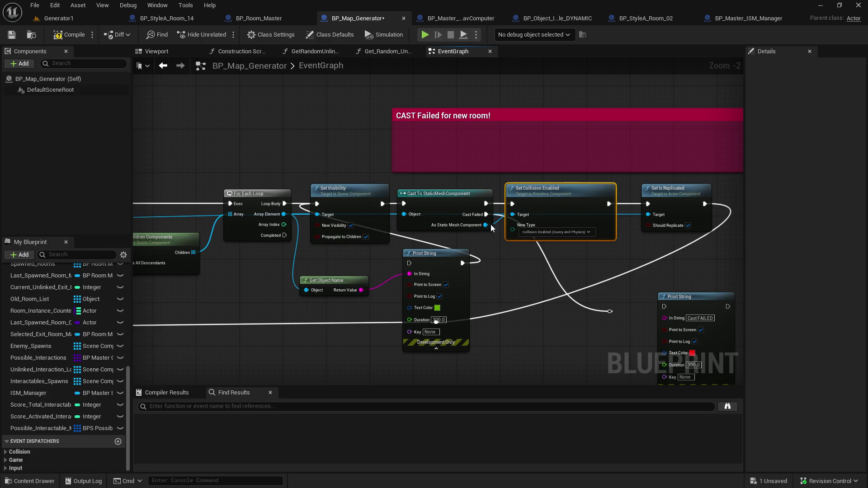
pyautogui.rightClick(571, 212)
pyautogui.press('Escape')
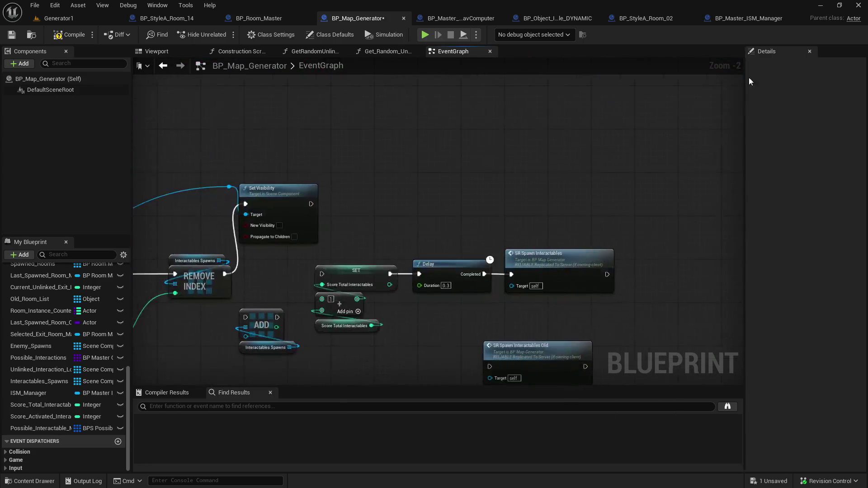
# - Paste Set Collision Enabled set to No Collision between Set Visibility and the SET node
pyautogui.moveTo(491, 231)
pyautogui.mouseDown()
pyautogui.moveTo(456, 244)
pyautogui.moveTo(481, 200)
pyautogui.mouseUp()
pyautogui.hotkey('ctrl', 'v')
pyautogui.moveTo(385, 231); pyautogui.dragTo(451, 219)
pyautogui.click(503, 254)
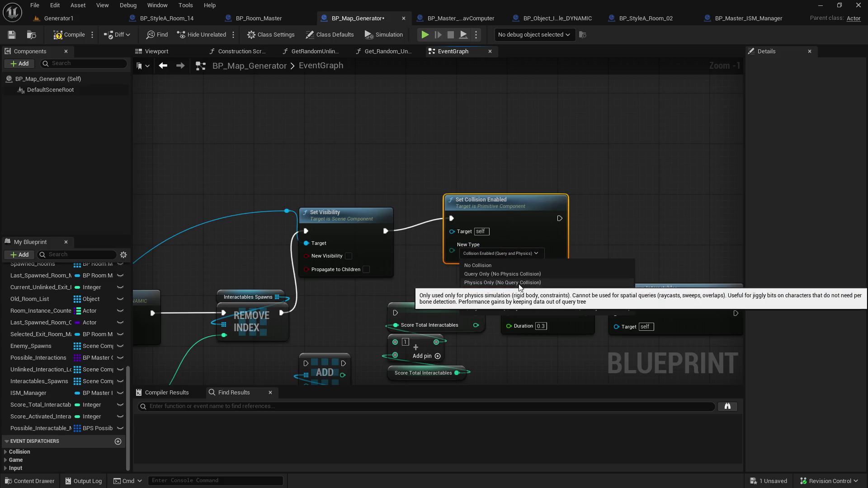
pyautogui.click(527, 267)
pyautogui.moveTo(586, 271); pyautogui.dragTo(637, 191)
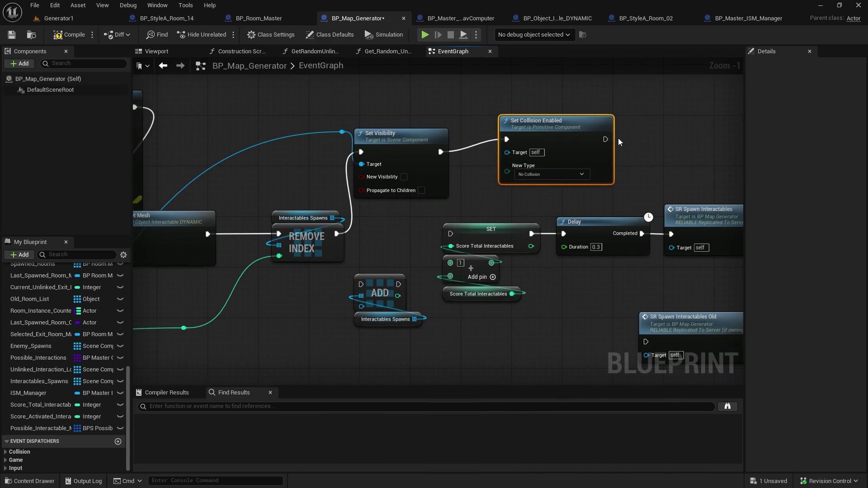
pyautogui.moveTo(605, 139)
pyautogui.mouseDown()
pyautogui.moveTo(443, 213)
pyautogui.moveTo(450, 234)
pyautogui.mouseUp()
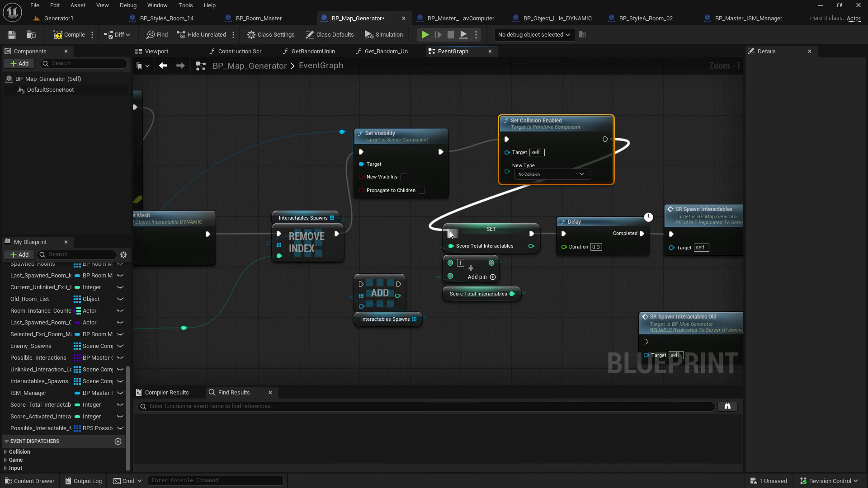
# - Wire Set Visibility's target into Set Collision Enabled, compile and save, then play the Generator1 level
pyautogui.click(11, 34)
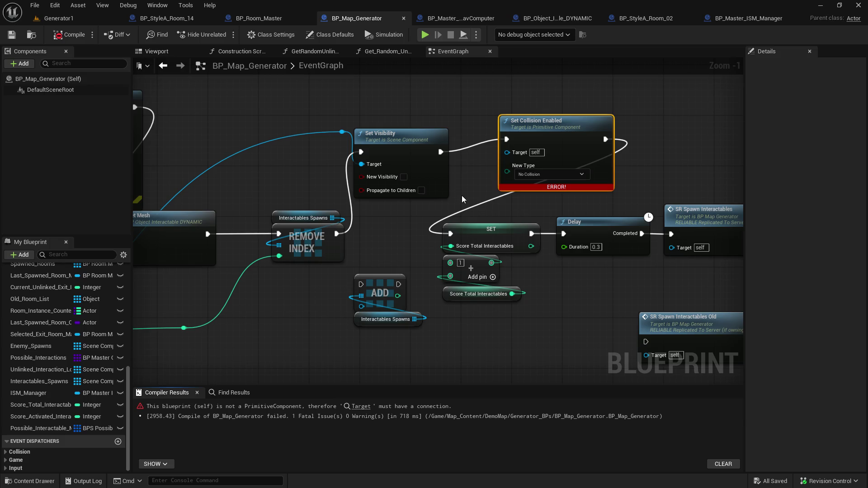
pyautogui.moveTo(361, 164)
pyautogui.mouseDown()
pyautogui.moveTo(499, 165)
pyautogui.moveTo(507, 152)
pyautogui.mouseUp()
pyautogui.click(11, 34)
pyautogui.click(68, 34)
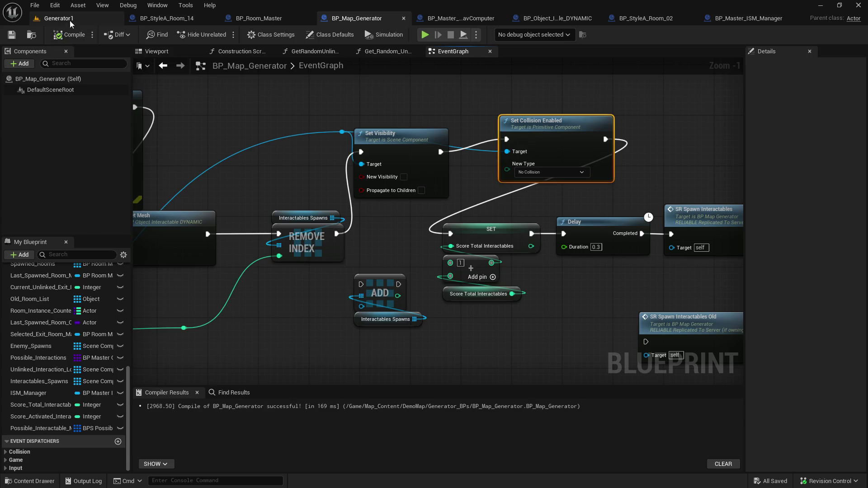
pyautogui.click(70, 21)
pyautogui.click(224, 34)
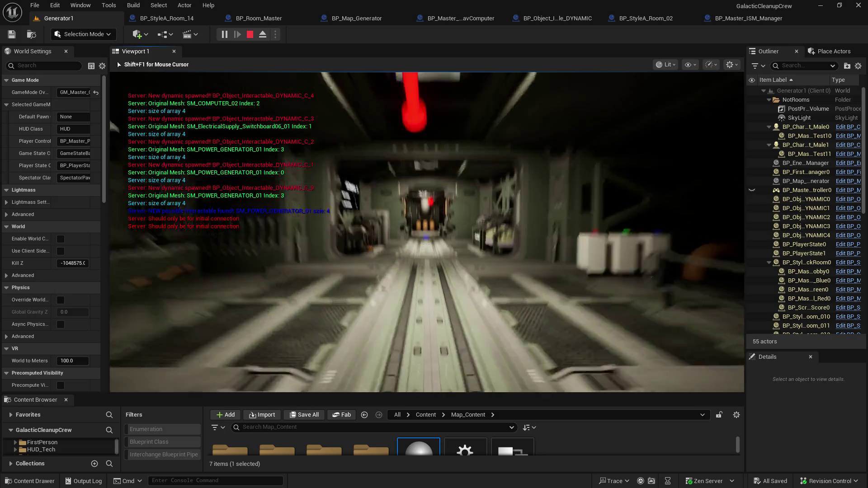
# - Walk past the computer and generator machines to the generator console and interact with it
pyautogui.press('w')
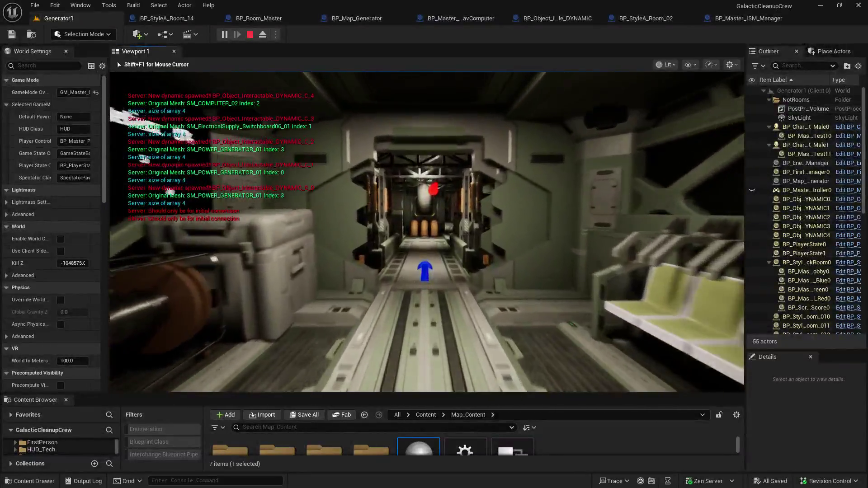
pyautogui.press('w')
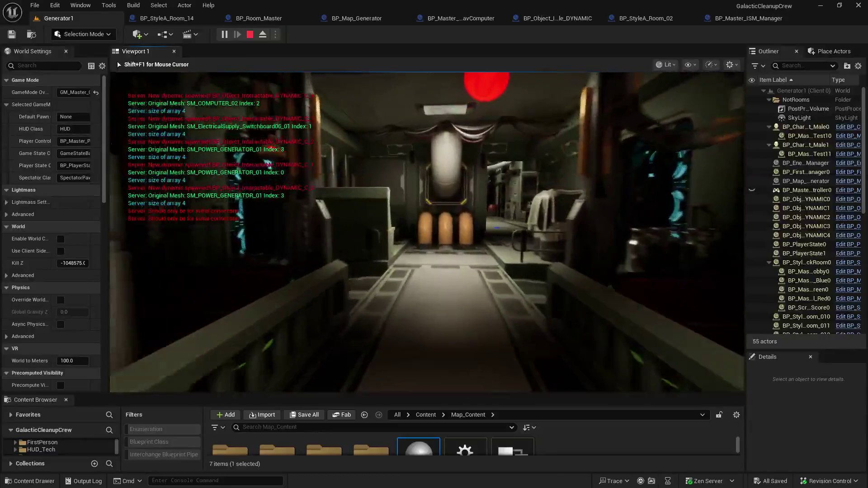
pyautogui.press('w')
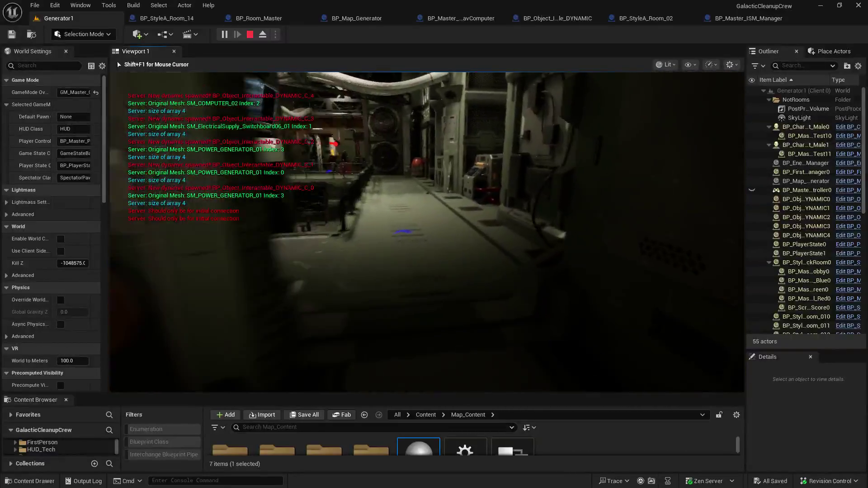
pyautogui.press('w')
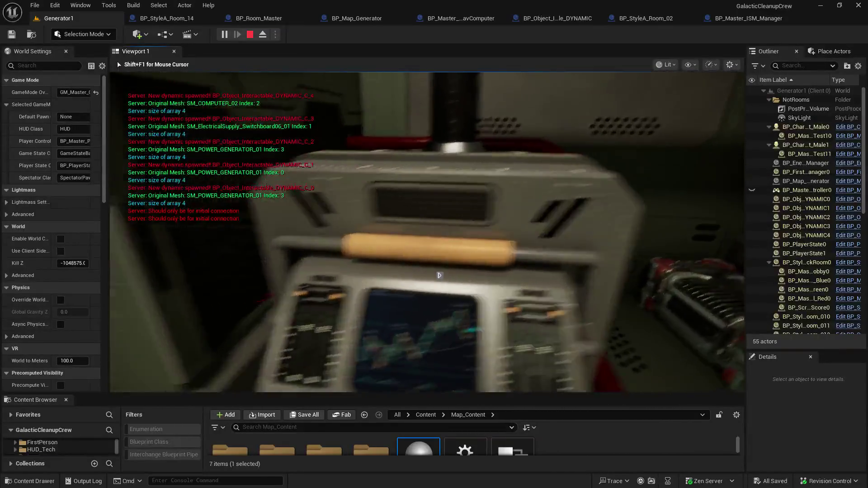
pyautogui.press('w')
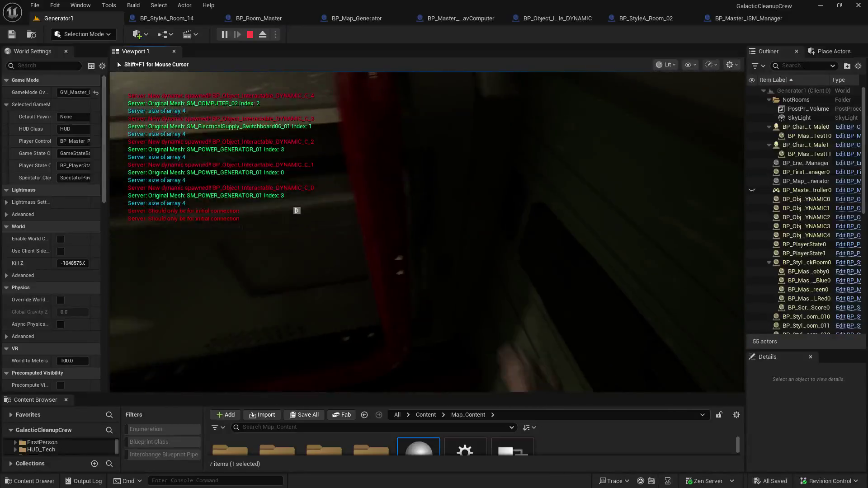
pyautogui.press('w')
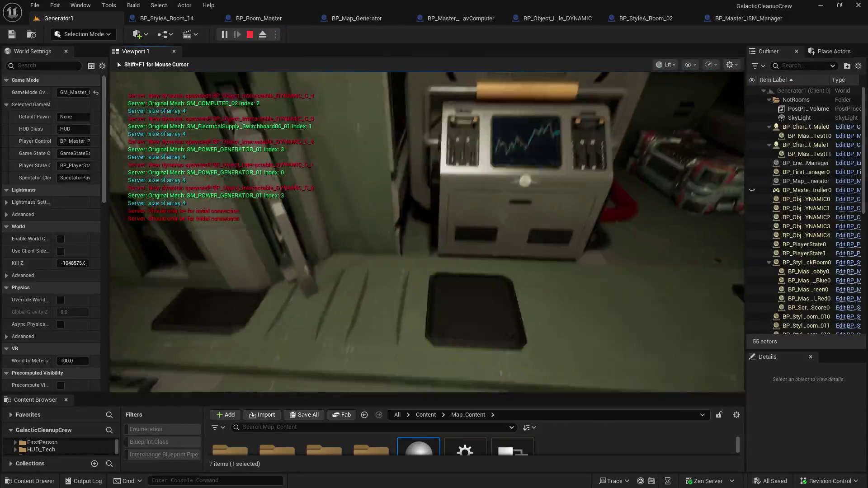
pyautogui.press('s')
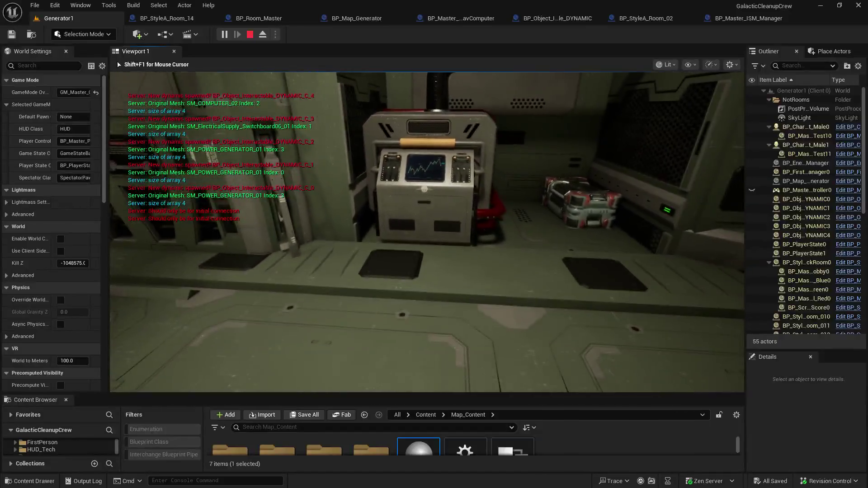
pyautogui.press('w')
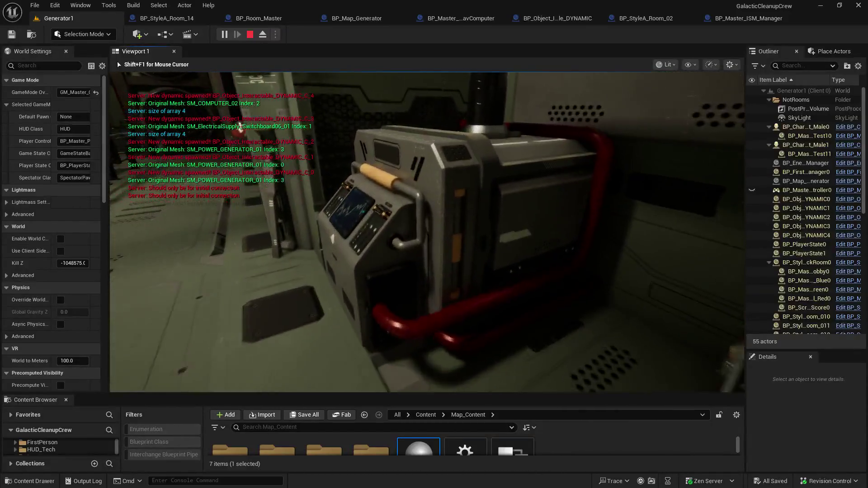
pyautogui.press('w')
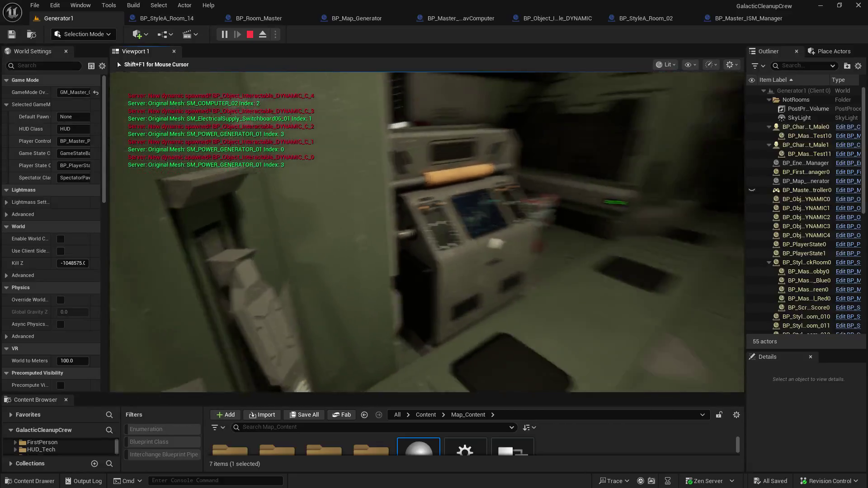
pyautogui.press('w')
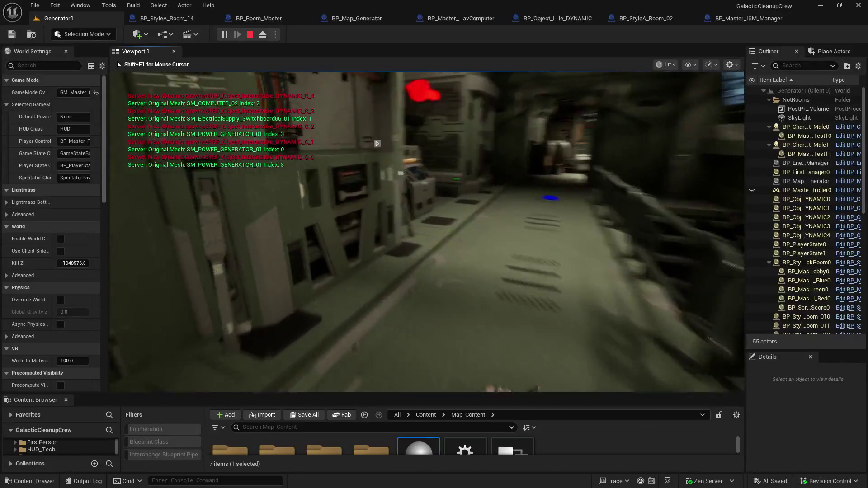
pyautogui.press('w')
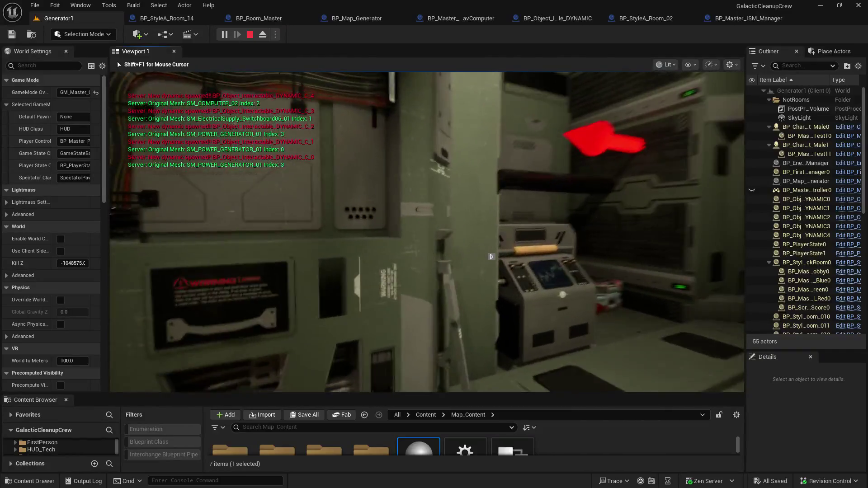
pyautogui.press('w')
pyautogui.press('w')
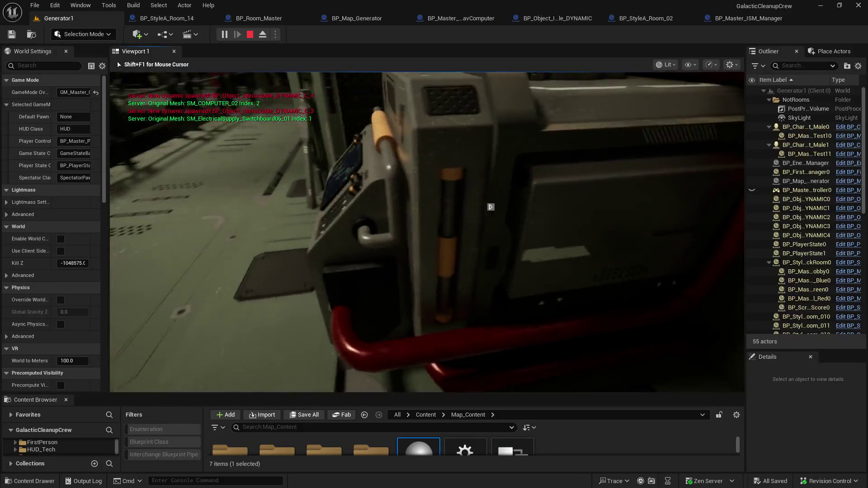
pyautogui.press('w')
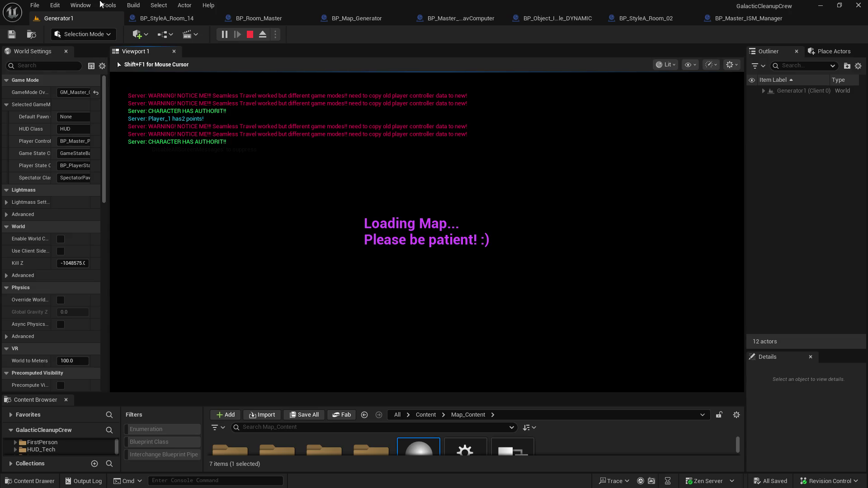
# - Stop the Play In Editor session to return to the Generator1 editor
pyautogui.click(248, 32)
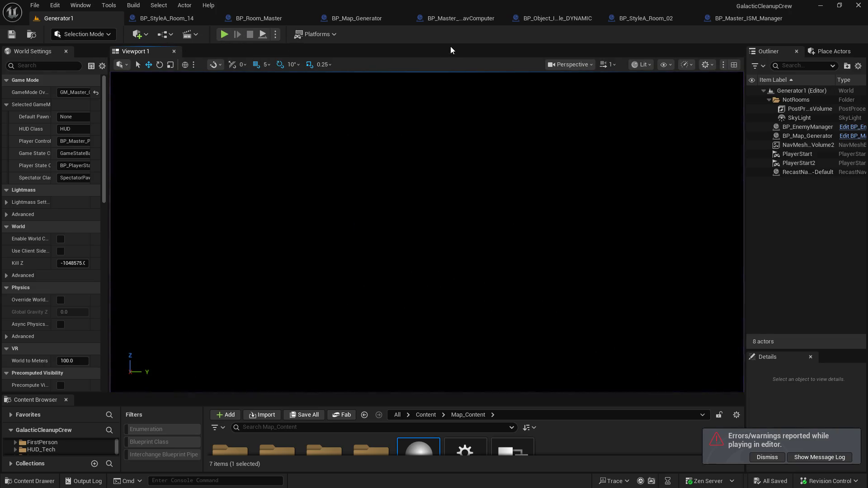
# - Switch to the BP_Object_Interactable_DYNAMIC blueprint and look over its event graph
pyautogui.click(542, 18)
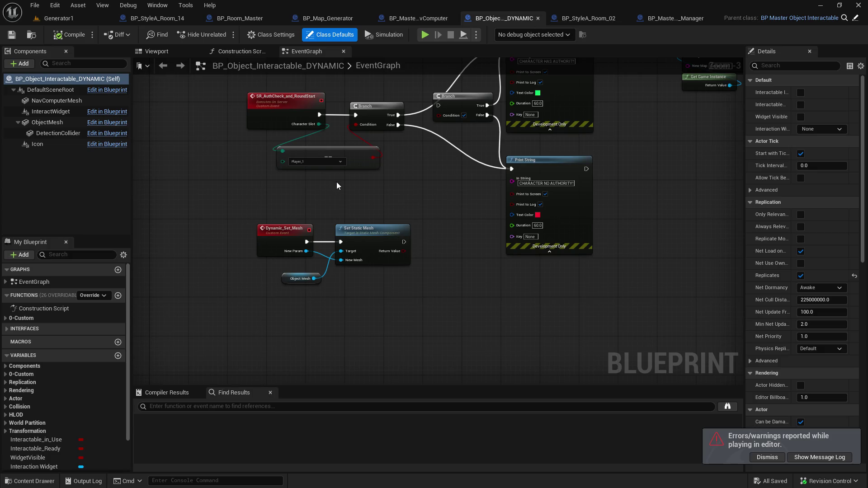
pyautogui.moveTo(344, 100)
pyautogui.mouseDown()
pyautogui.moveTo(335, 136)
pyautogui.moveTo(405, 146)
pyautogui.moveTo(419, 175)
pyautogui.moveTo(364, 159)
pyautogui.mouseUp()
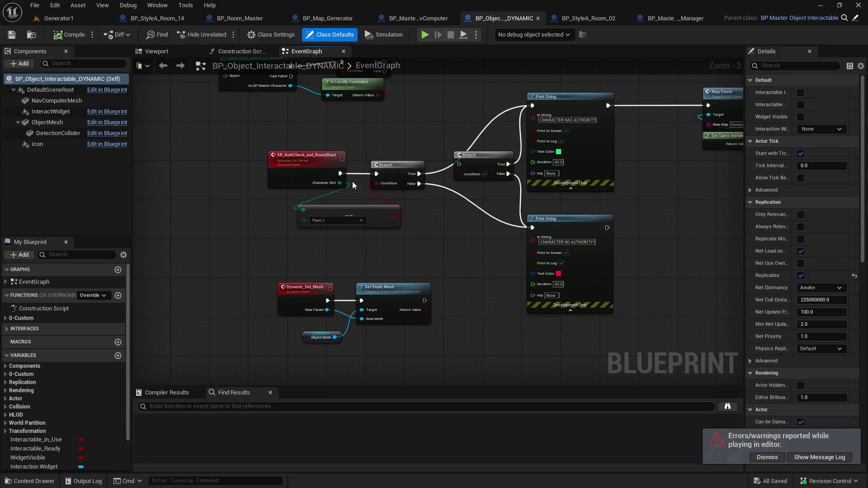
pyautogui.scroll(-3, 352, 181)
pyautogui.scroll(3, 424, 226)
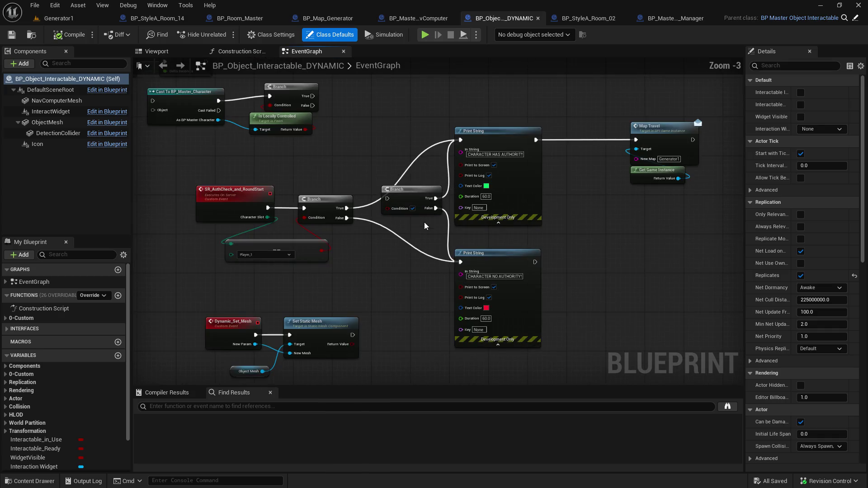
# - Expand Functions > 0-Custom > Objects and open the Begin_Interact_Object graph
pyautogui.click(6, 319)
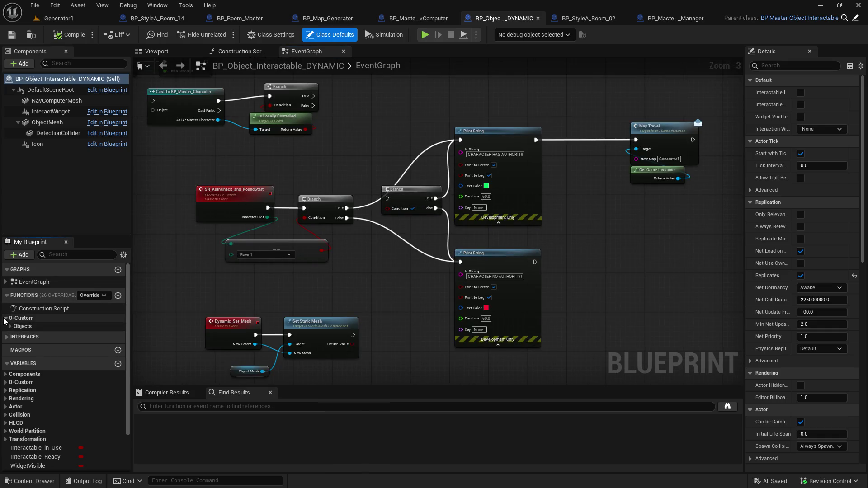
pyautogui.click(7, 337)
pyautogui.click(7, 346)
pyautogui.click(10, 356)
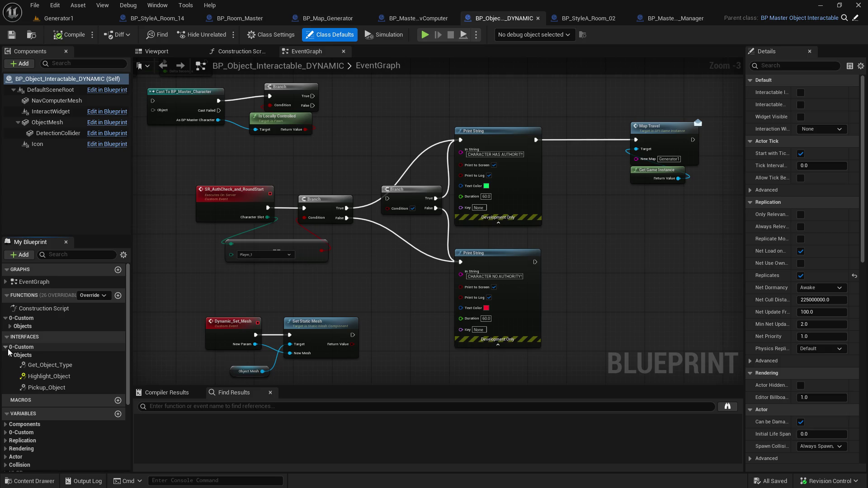
pyautogui.click(10, 326)
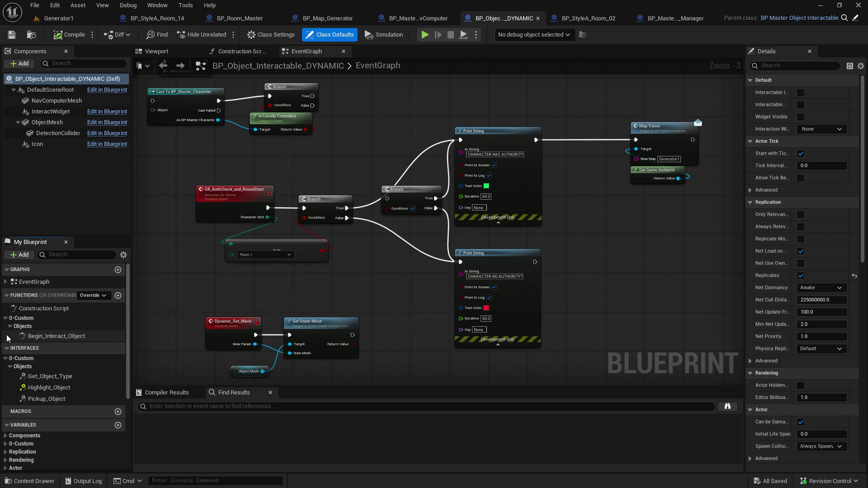
pyautogui.doubleClick(39, 337)
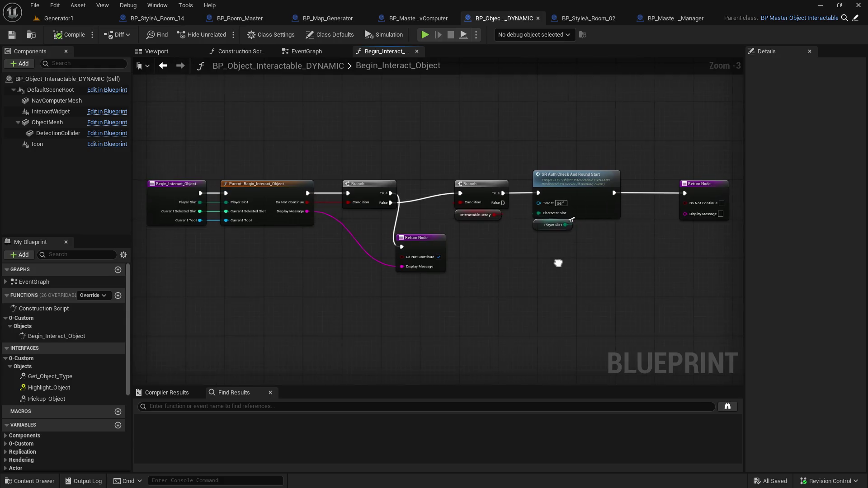
# - Disconnect the SR Auth Check call from Branch True and the Return Node, moving it aside
pyautogui.scroll(3, 483, 241)
pyautogui.moveTo(358, 280)
pyautogui.mouseDown()
pyautogui.moveTo(514, 273)
pyautogui.moveTo(421, 271)
pyautogui.moveTo(311, 285)
pyautogui.mouseUp()
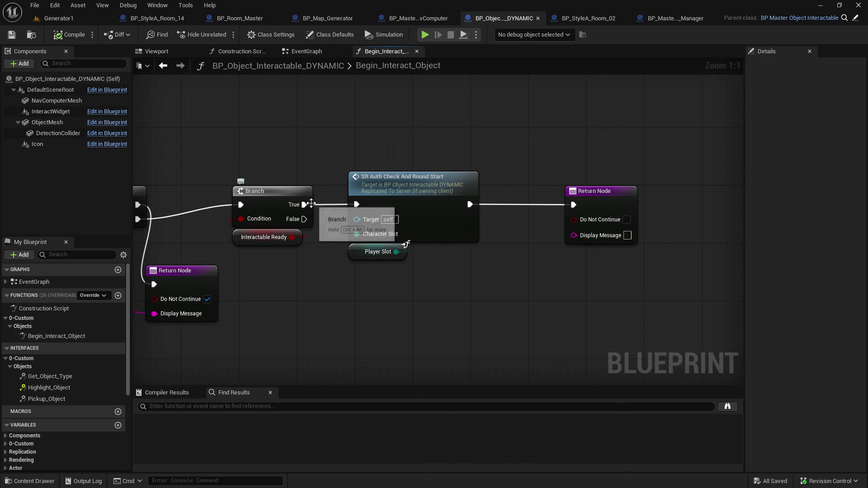
pyautogui.keyDown('alt'); pyautogui.click(304, 204); pyautogui.keyUp('alt')
pyautogui.moveTo(379, 167)
pyautogui.mouseDown()
pyautogui.moveTo(470, 271)
pyautogui.moveTo(466, 212)
pyautogui.mouseUp()
pyautogui.keyDown('alt'); pyautogui.click(469, 205); pyautogui.keyUp('alt')
pyautogui.moveTo(419, 177); pyautogui.dragTo(412, 343)
# - Add a Print String on the Branch True path with a green text colour
pyautogui.moveTo(304, 204); pyautogui.dragTo(374, 160)
pyautogui.write('prin')
pyautogui.press('Return')
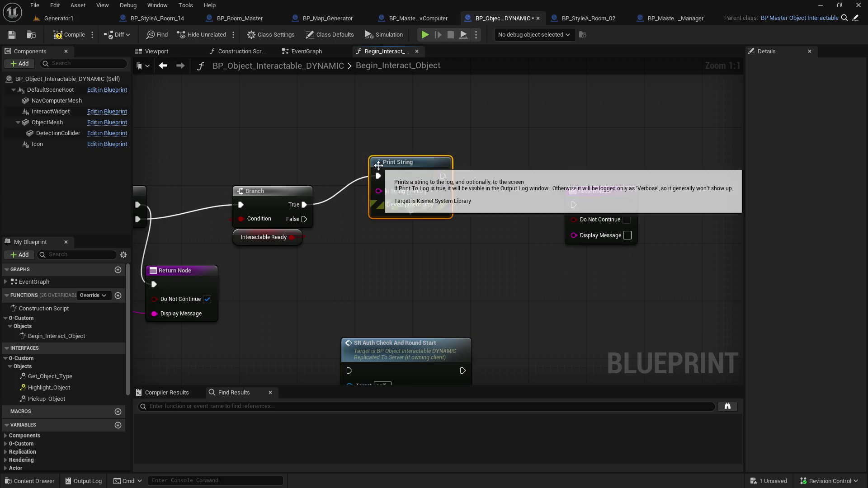
pyautogui.click(414, 217)
pyautogui.click(416, 237)
pyautogui.moveTo(442, 292); pyautogui.dragTo(436, 328)
pyautogui.click(549, 445)
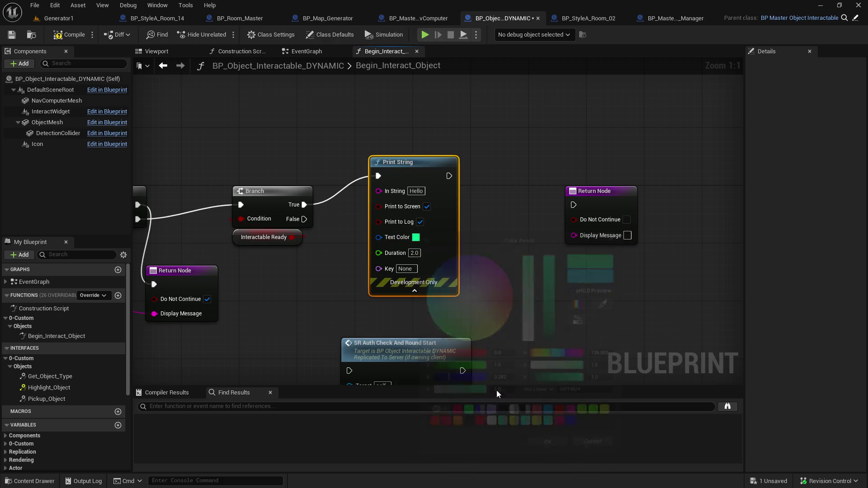
# - Set the Print String duration to 20 seconds and wire it into the Return Node
pyautogui.click(412, 253)
pyautogui.write('20')
pyautogui.click(476, 176)
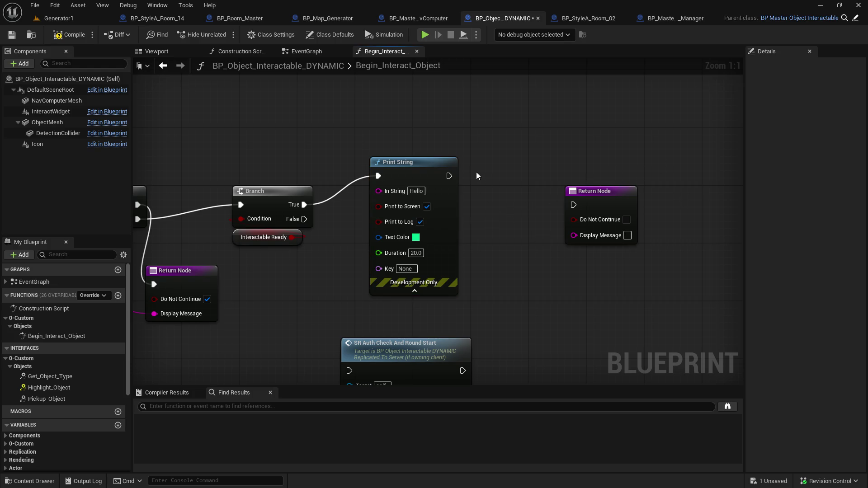
pyautogui.moveTo(450, 175); pyautogui.dragTo(573, 204)
pyautogui.moveTo(384, 167)
pyautogui.mouseDown()
pyautogui.moveTo(435, 173)
pyautogui.moveTo(326, 88)
pyautogui.mouseUp()
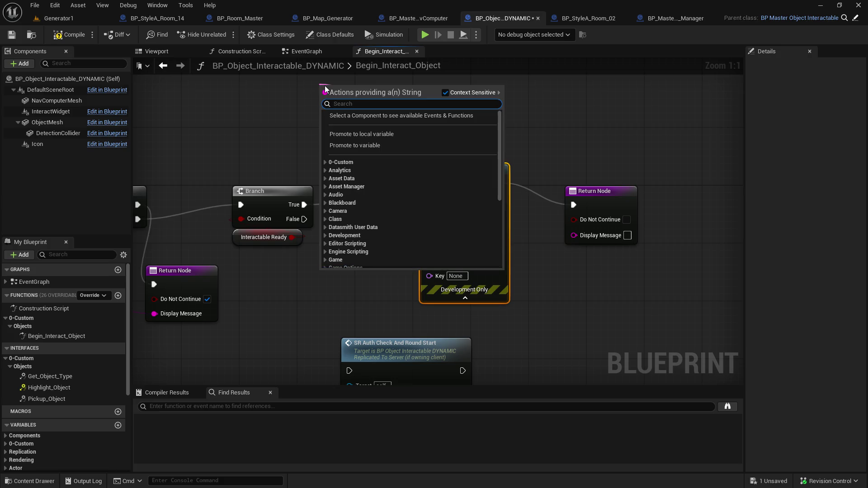
# - Add an Append node feeding the print text, with pin A set to 'INTERACTED WITH:'
pyautogui.write('stringappend')
pyautogui.press('Return')
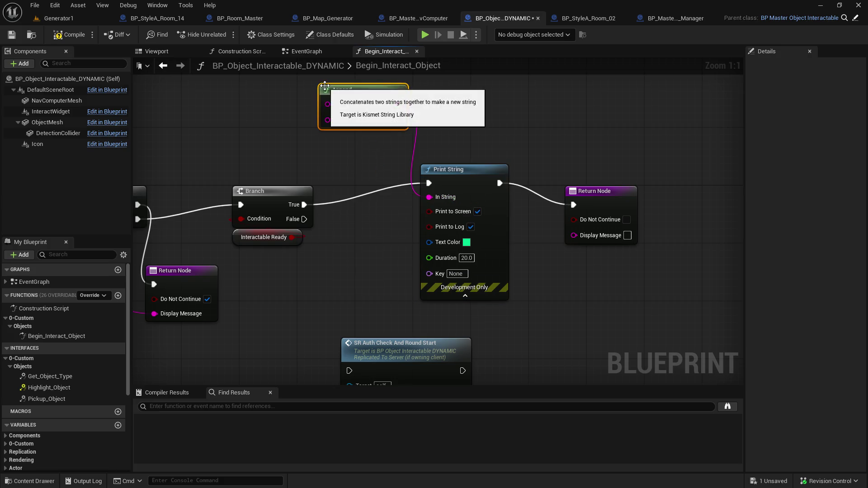
pyautogui.click(344, 104)
pyautogui.moveTo(634, 113); pyautogui.dragTo(633, 222)
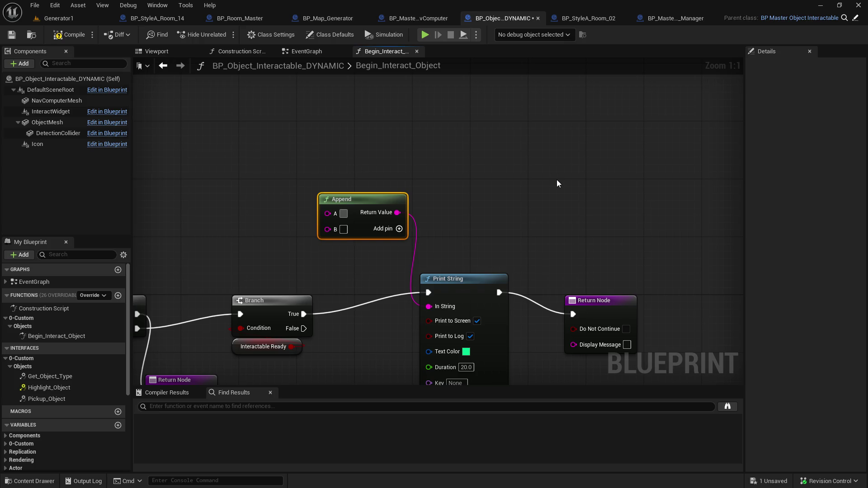
pyautogui.write('INTER')
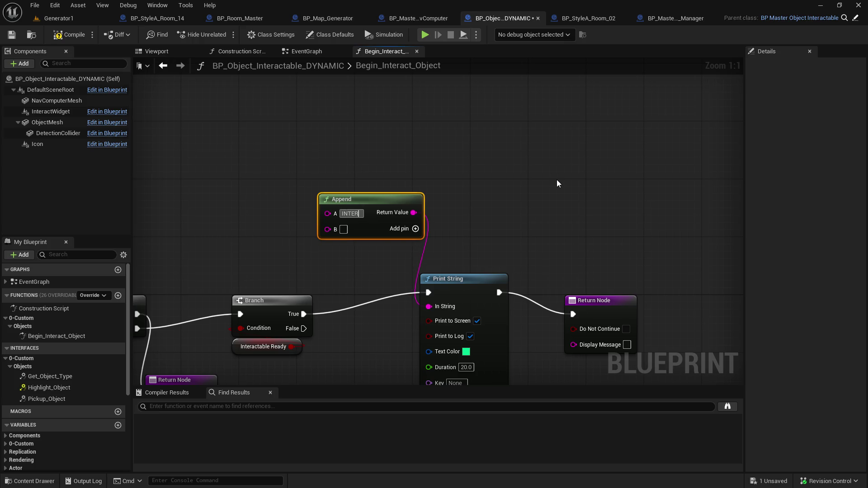
pyautogui.write('ACTED WITH:')
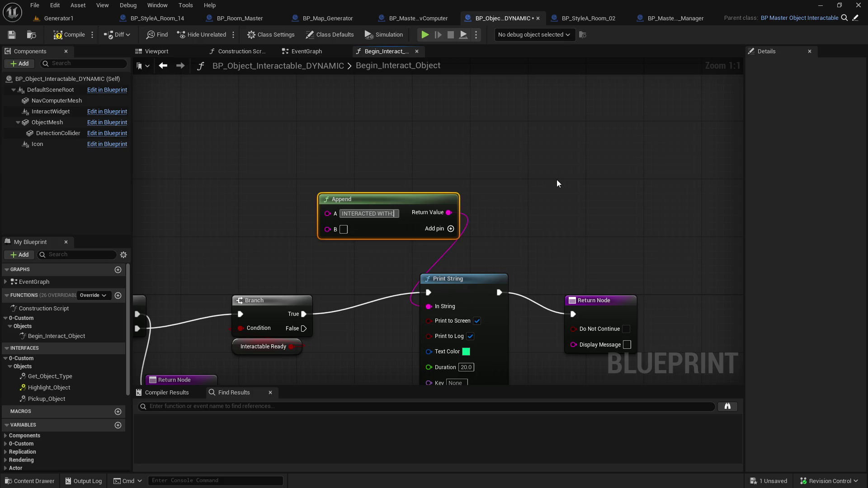
# - Wire Self's Get Object Name into Append's B input, then return to the Generator1 level
pyautogui.rightClick(213, 177)
pyautogui.write('self')
pyautogui.click(272, 265)
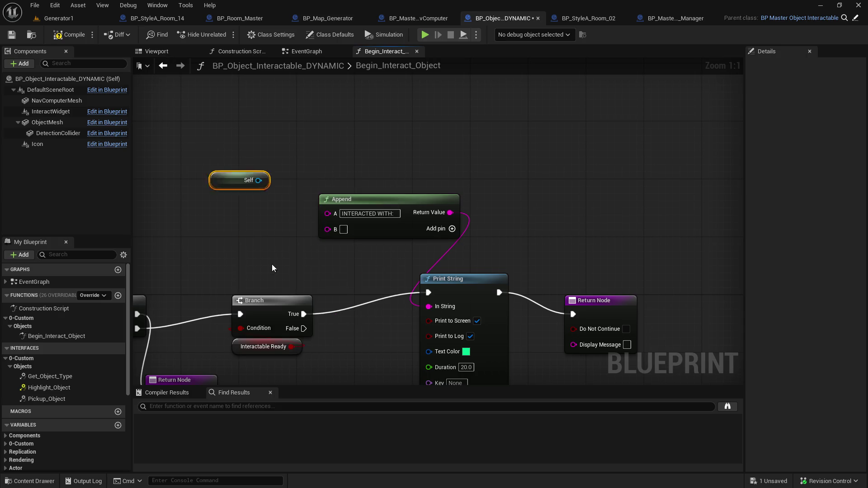
pyautogui.moveTo(258, 180); pyautogui.dragTo(207, 232)
pyautogui.write('get obejct name')
pyautogui.hotkey('ctrl', 'a')
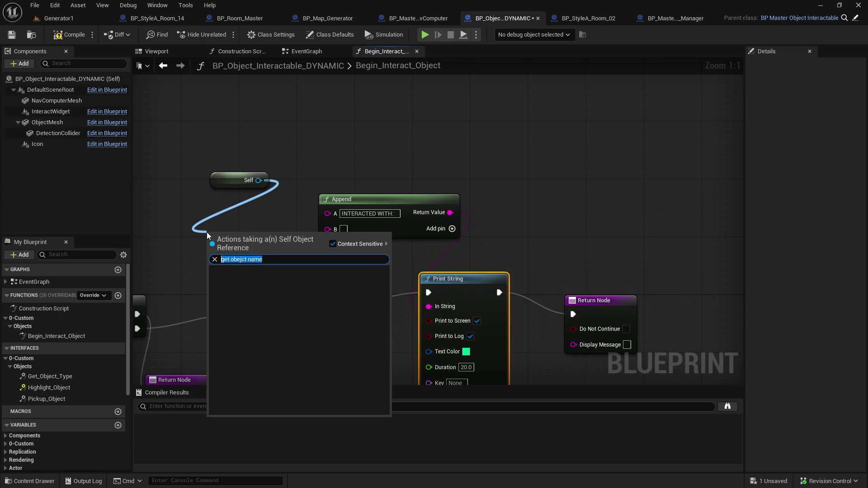
pyautogui.press('BackSpace')
pyautogui.write('getname')
pyautogui.press('Left')
pyautogui.press('Left')
pyautogui.press('Left')
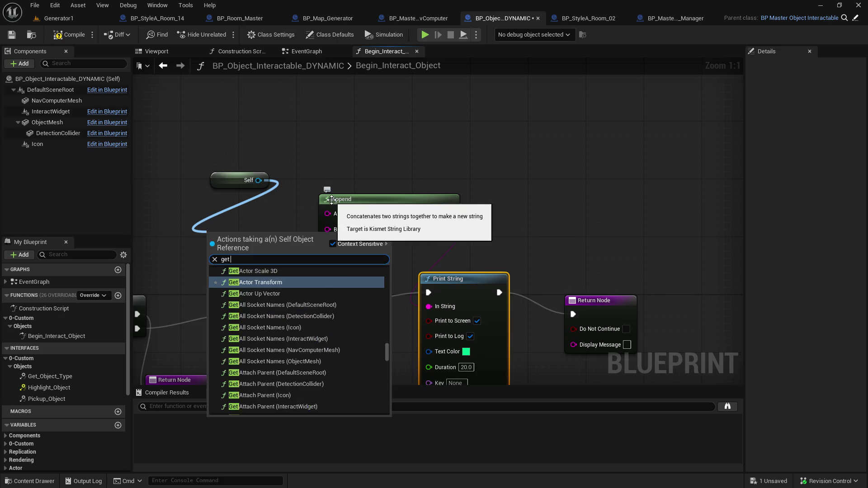
pyautogui.click(270, 400)
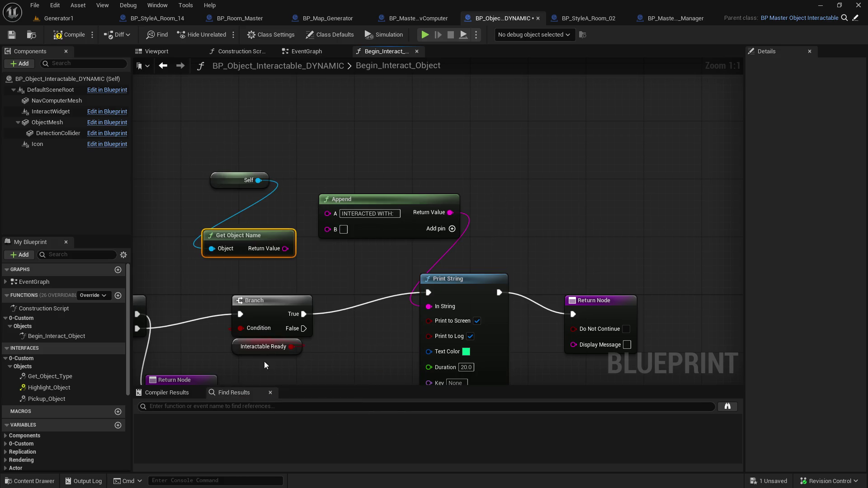
pyautogui.moveTo(285, 248); pyautogui.dragTo(328, 230)
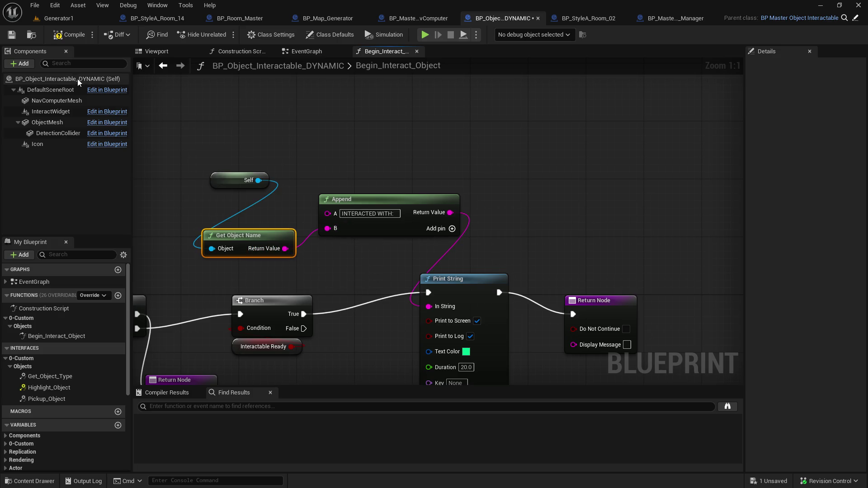
pyautogui.click(65, 19)
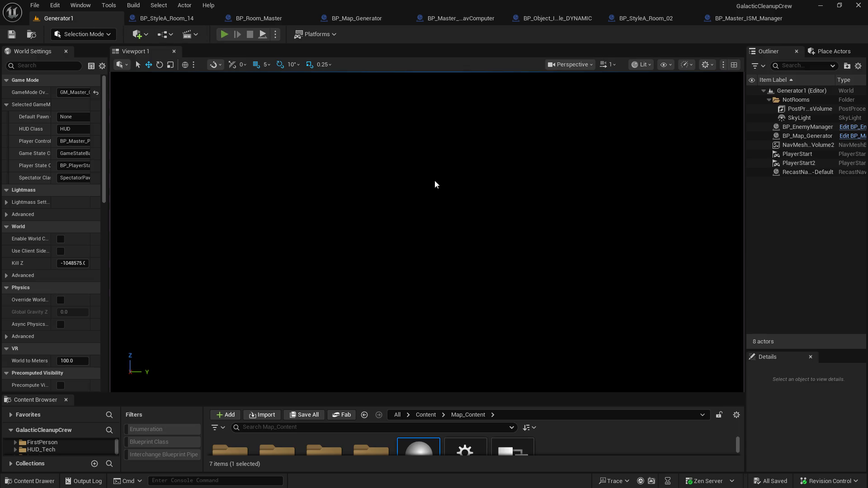
# - Play the level (Alt+P) and walk the character past the generator and down the corridors
pyautogui.hotkey('alt', 'p')
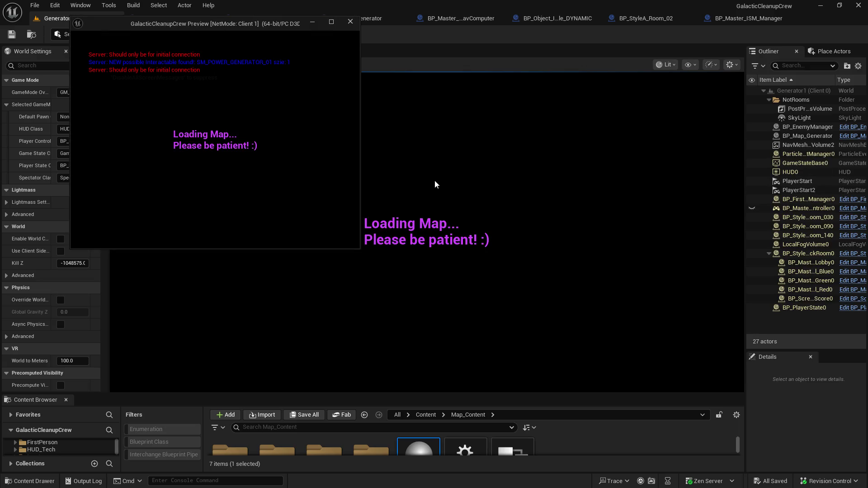
pyautogui.click(528, 213)
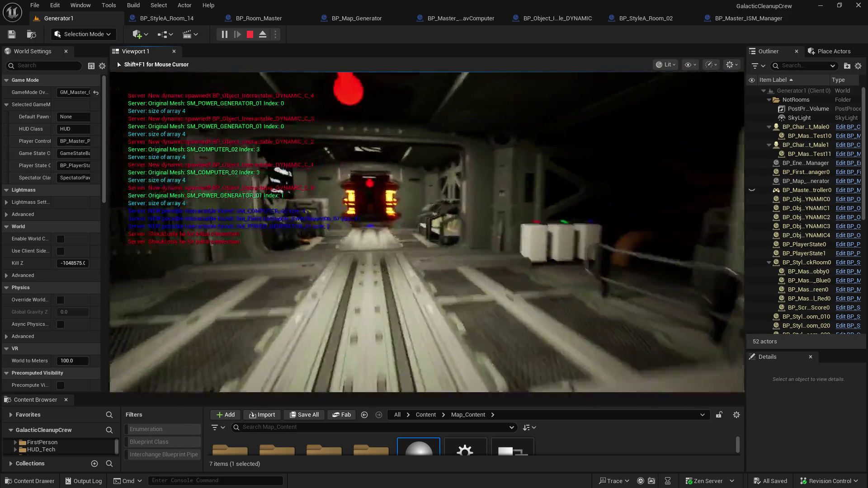
pyautogui.press('w')
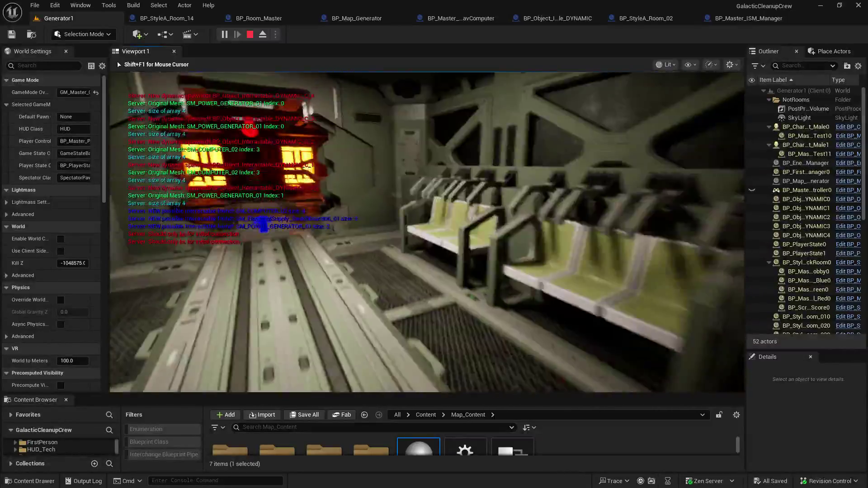
pyautogui.press('w')
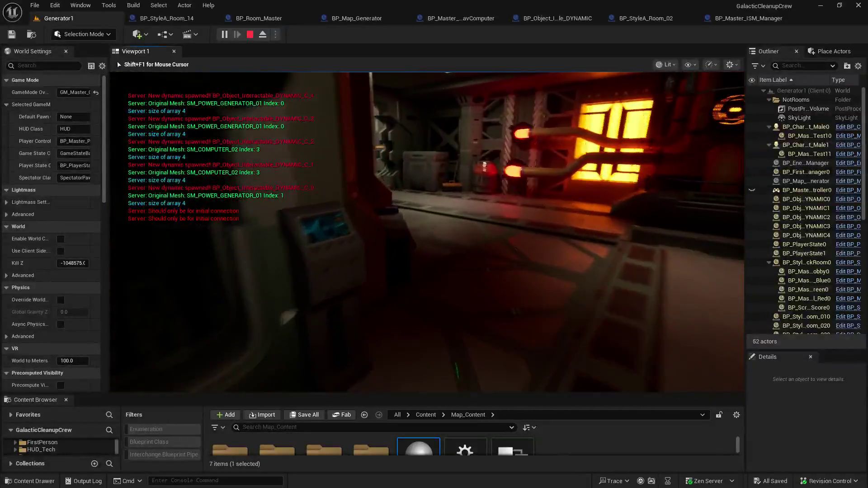
pyautogui.press('w')
pyautogui.press('w')
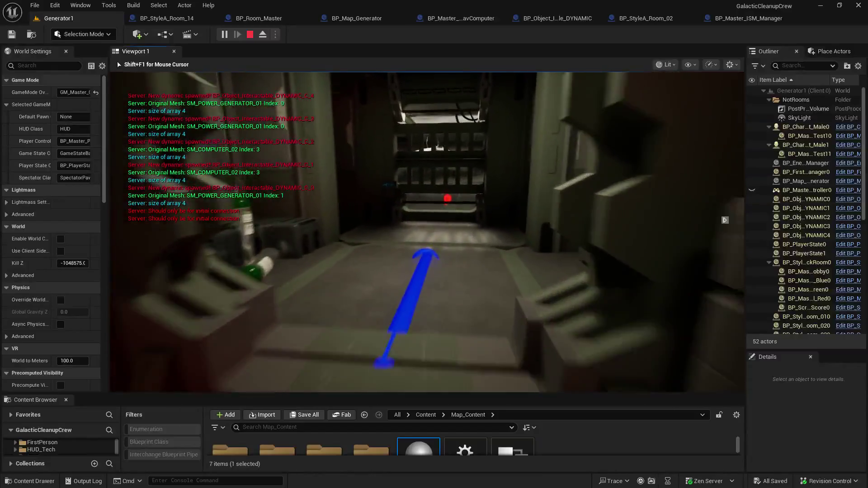
pyautogui.press('w')
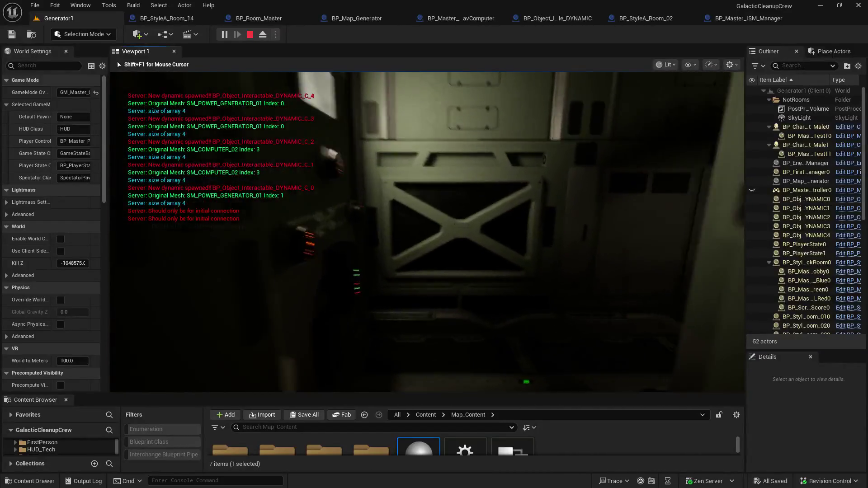
pyautogui.press('w')
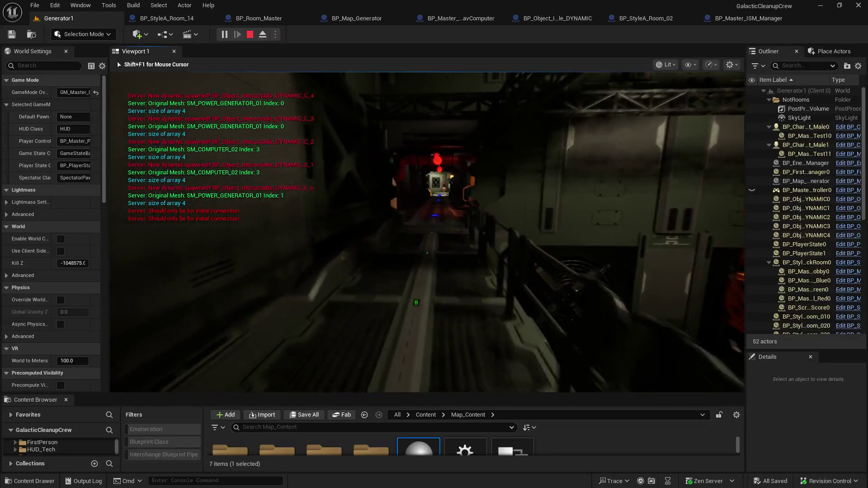
pyautogui.press('w')
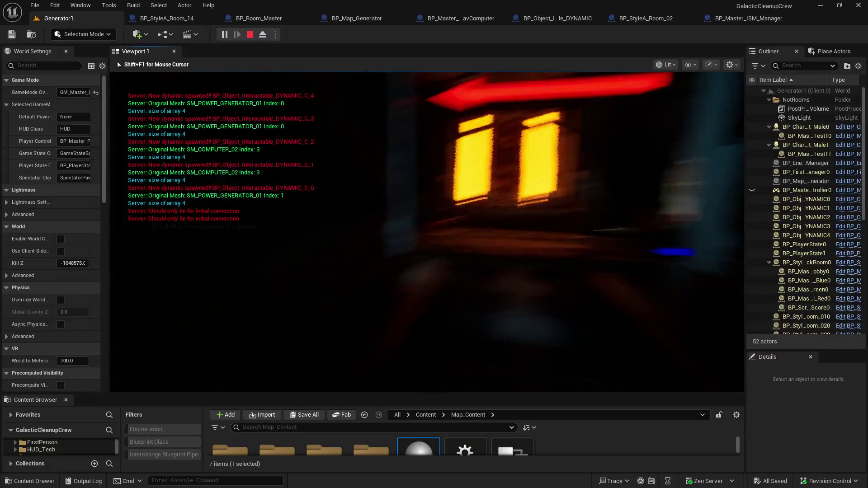
pyautogui.press('w')
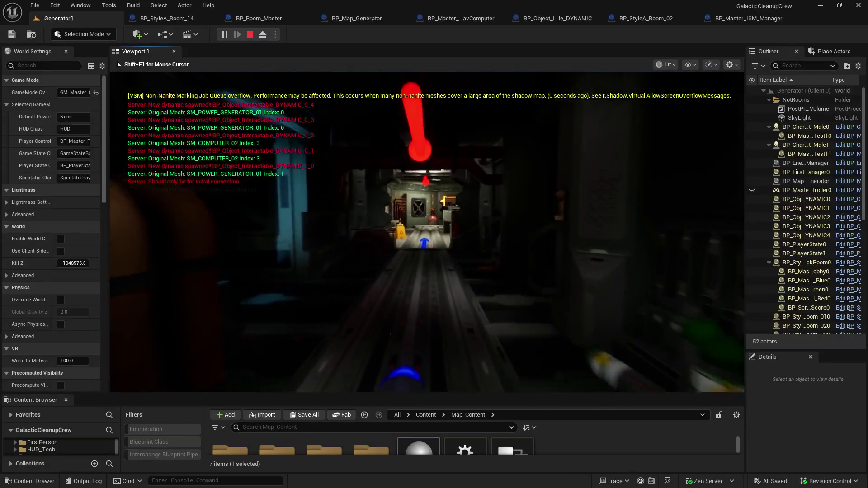
# - Reach the console and interact with E to print 'INTERACTED WITH: BP_Object_Interactable_DYNAMIC_C_0'
pyautogui.press('a')
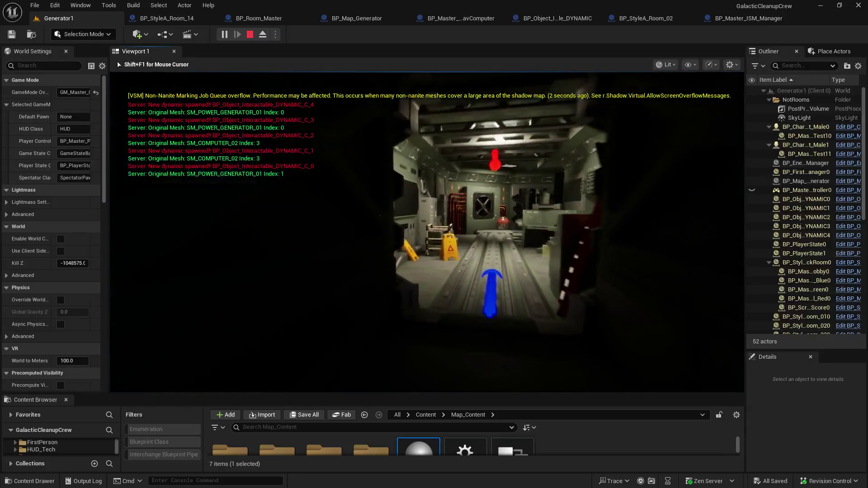
pyautogui.press('w')
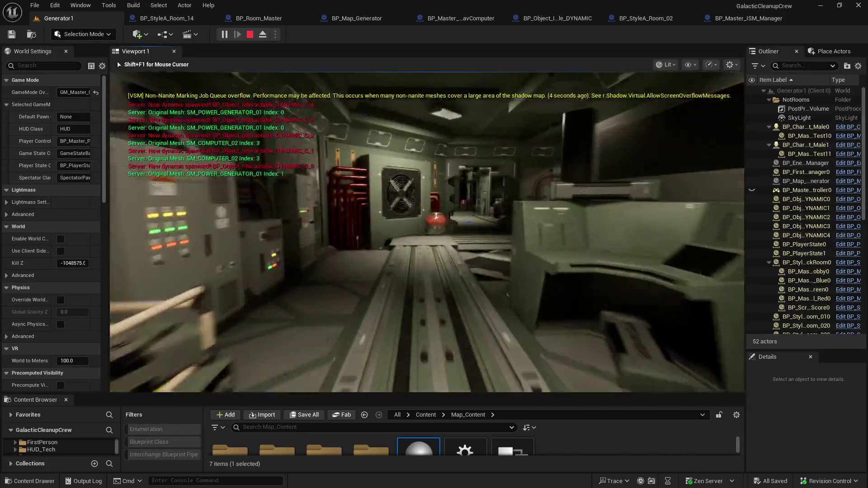
pyautogui.press('w')
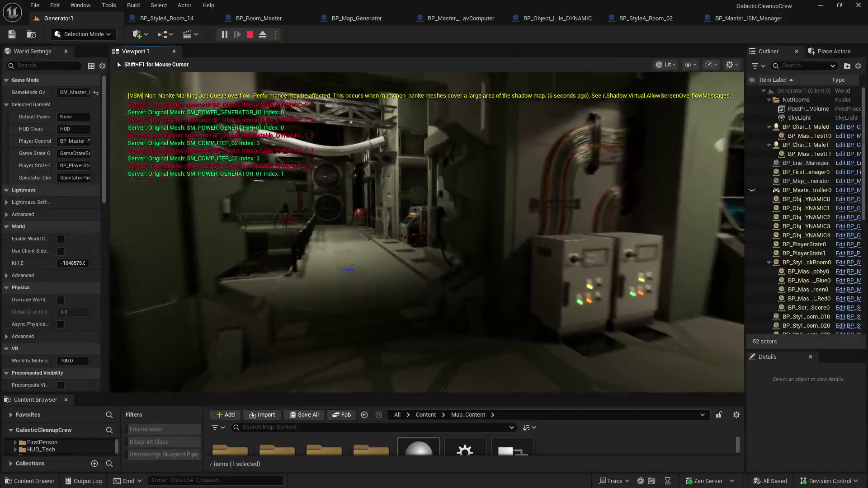
pyautogui.press('w')
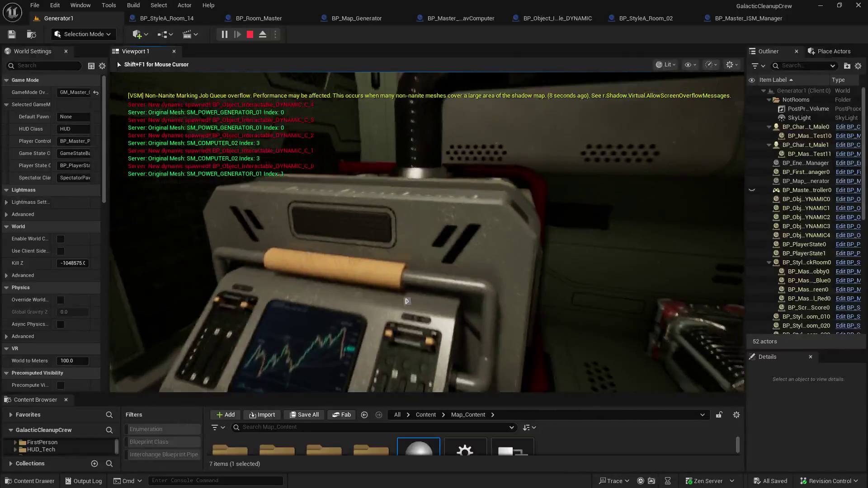
pyautogui.press('s')
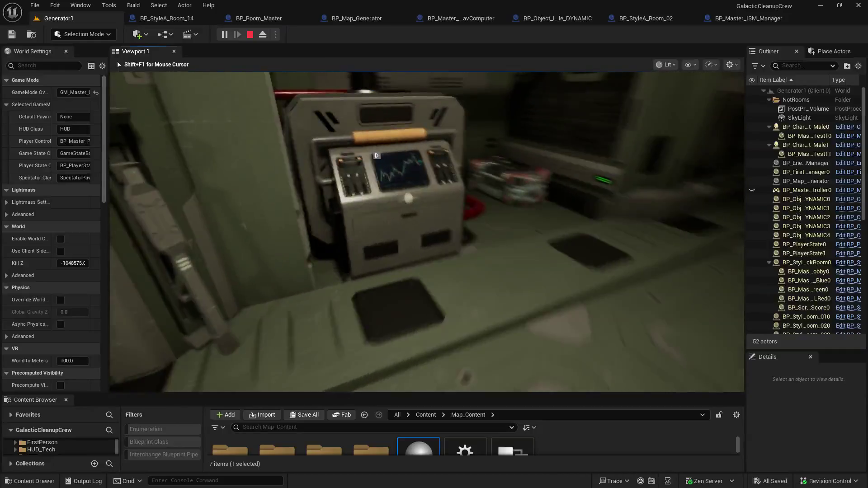
pyautogui.press('w')
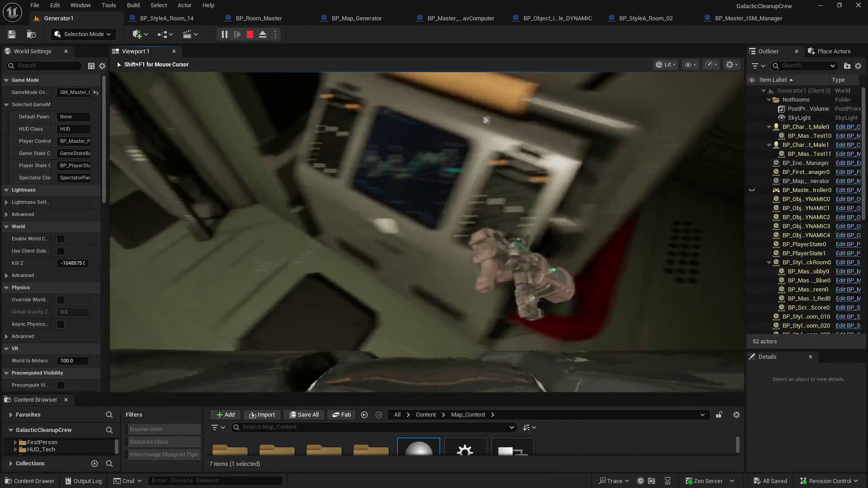
pyautogui.press('w')
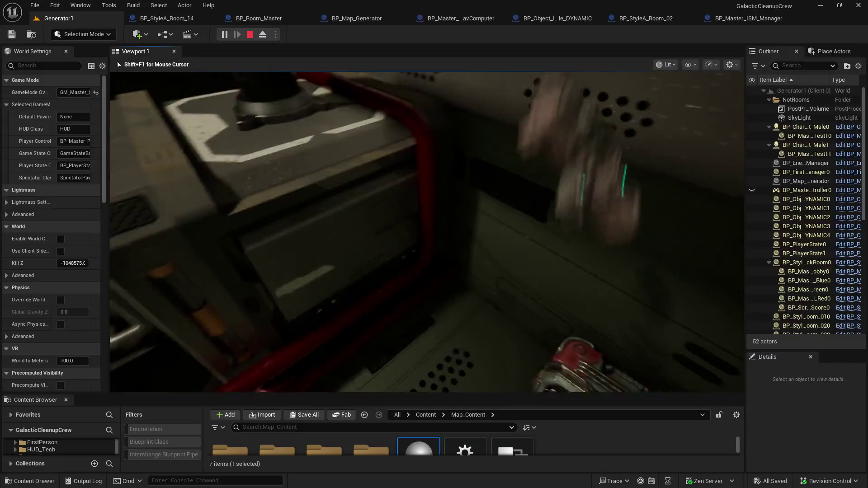
pyautogui.press('e')
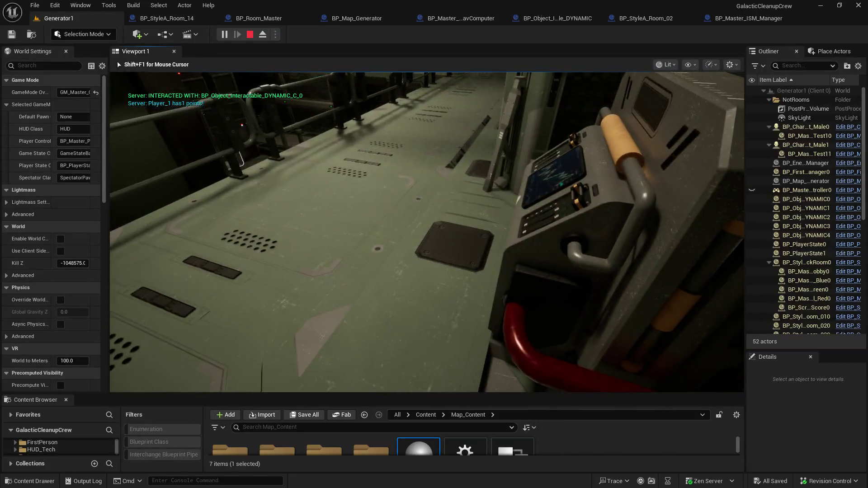
pyautogui.press('w')
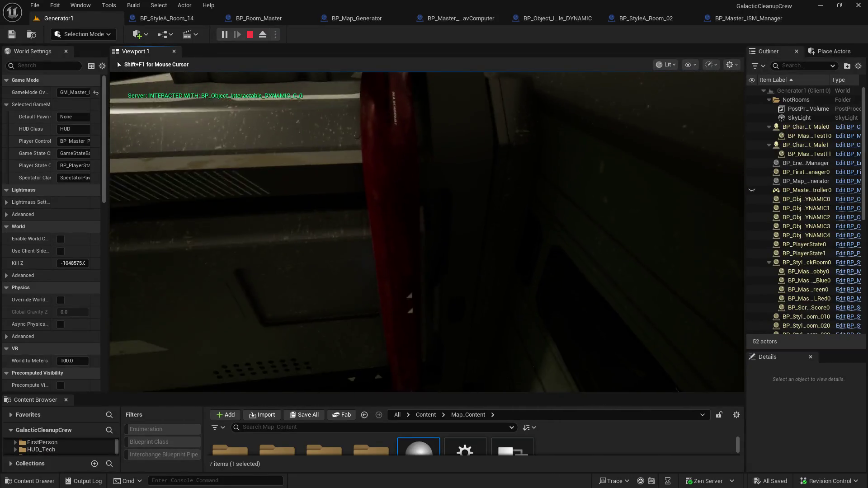
pyautogui.press('s')
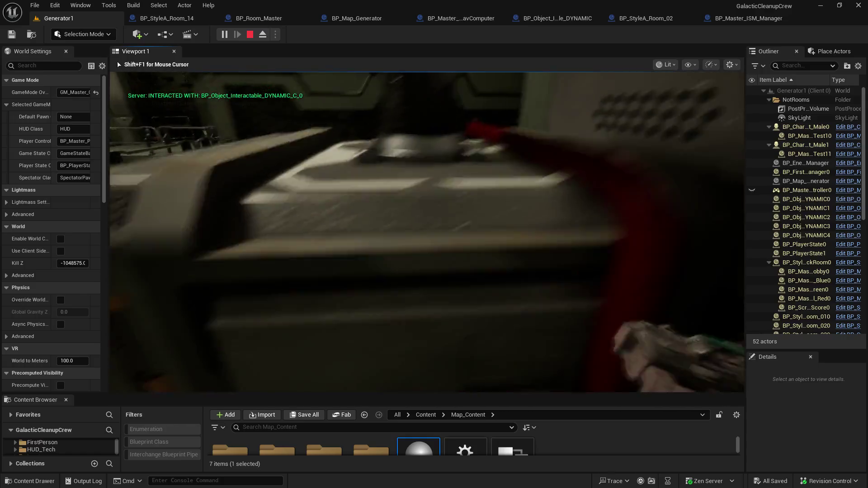
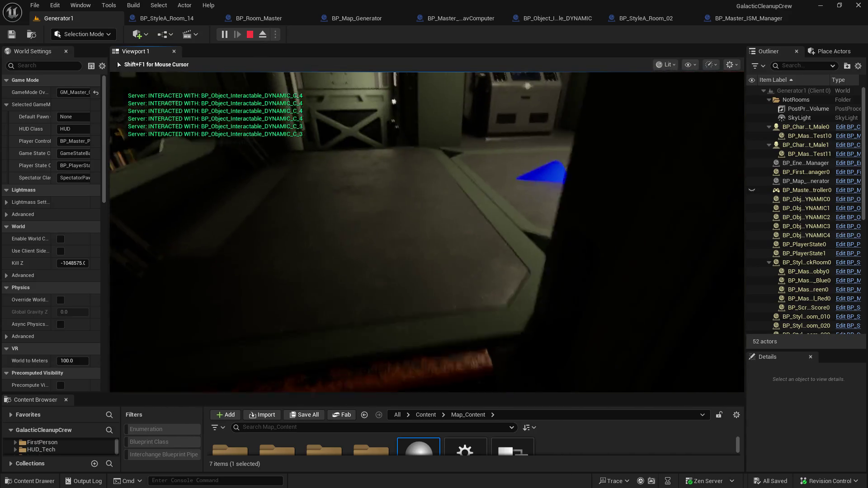
# - Walk from the console down the lit corridor and up the stairs into the blue-arrow room
pyautogui.press('w')
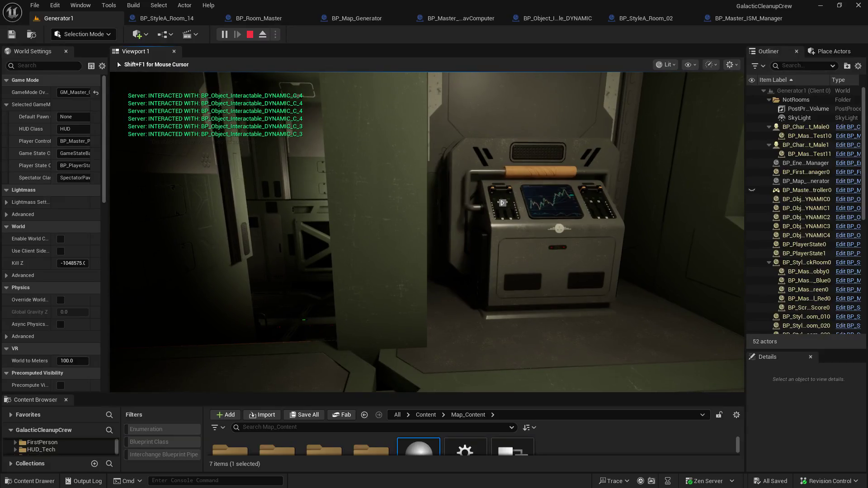
pyautogui.moveTo(426, 232)
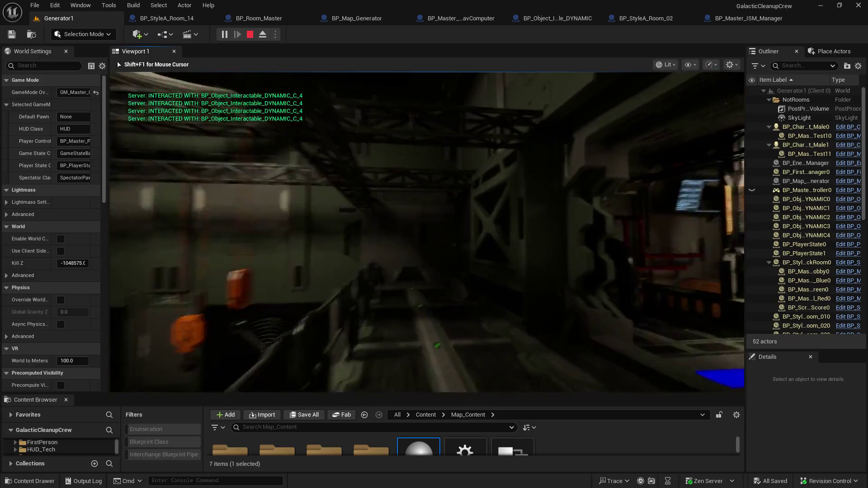
pyautogui.press('w')
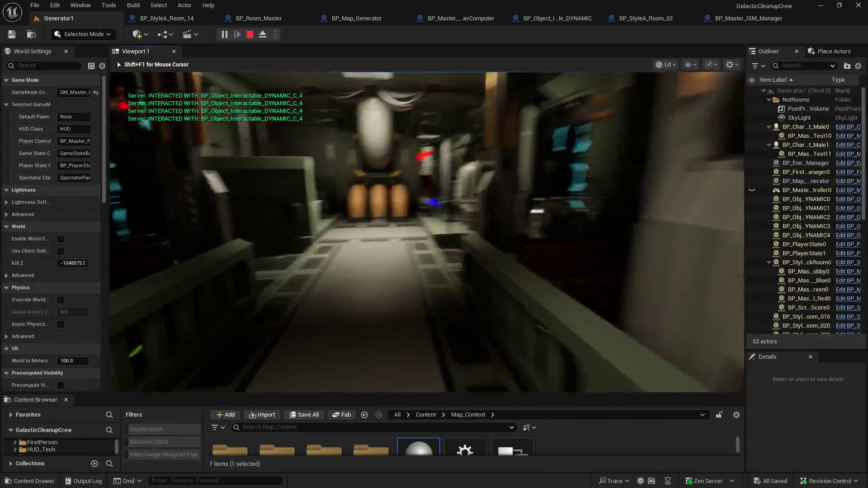
pyautogui.press('w')
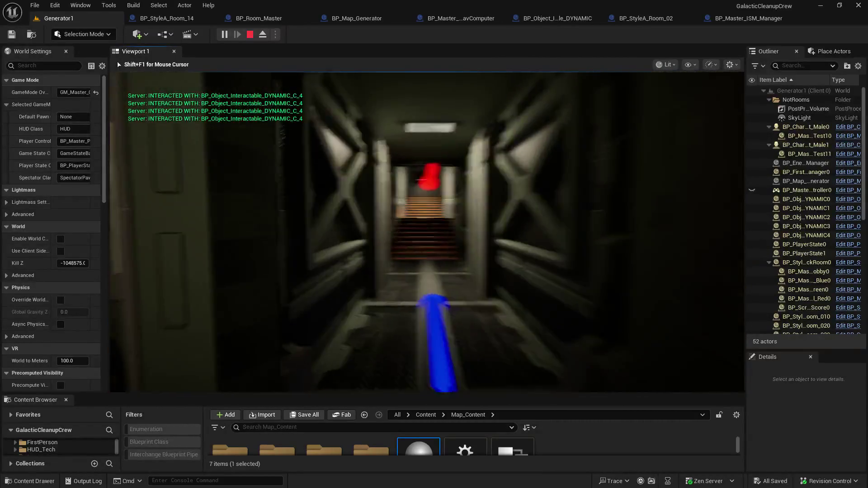
pyautogui.press('w')
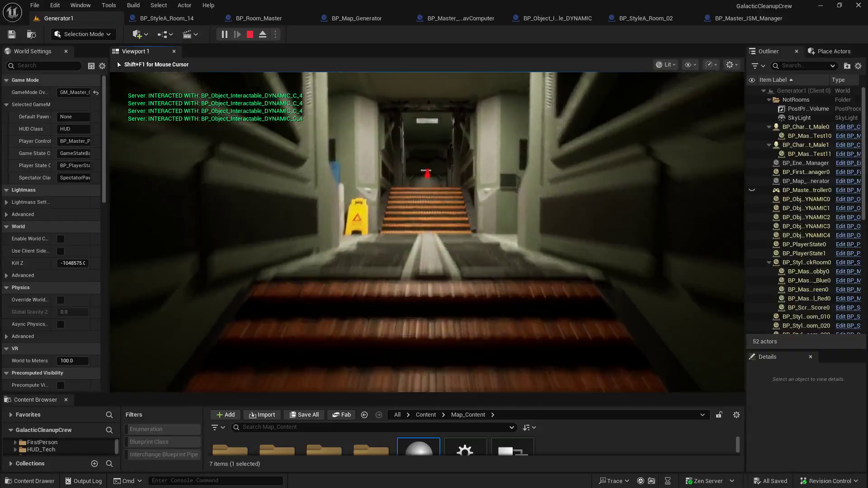
pyautogui.press('w')
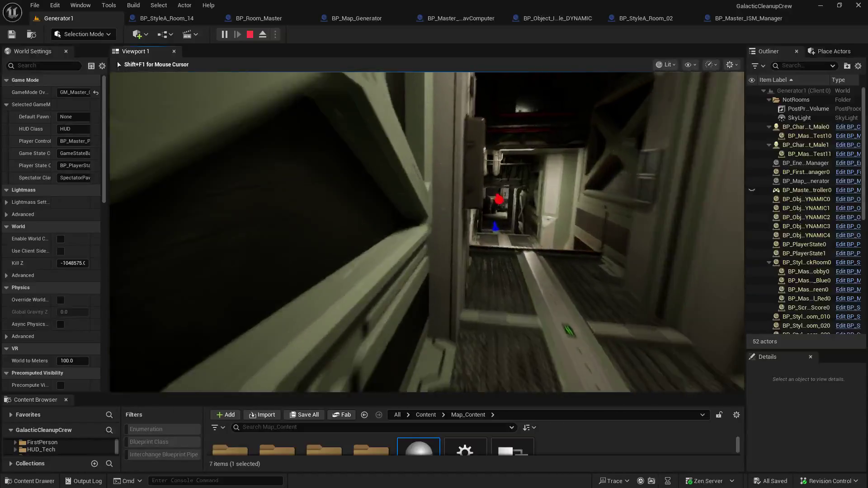
# - Head back through the console room and corridors to the red-lit staircase and orange canisters
pyautogui.press('w')
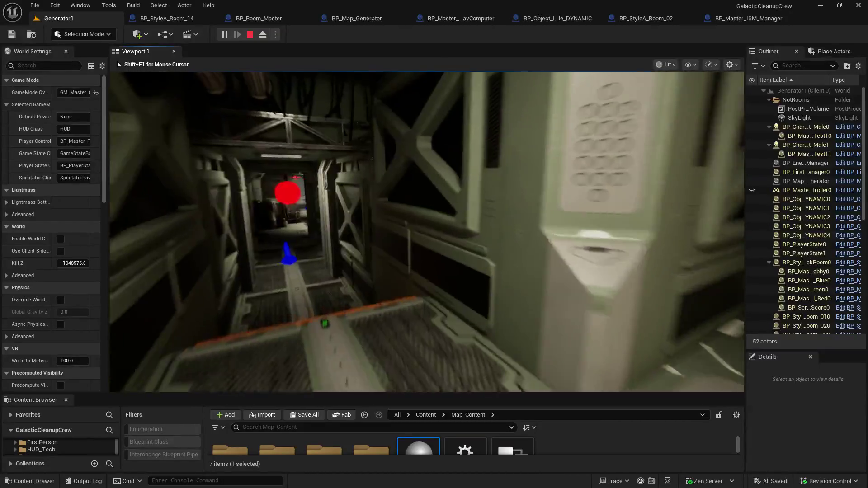
pyautogui.press('w')
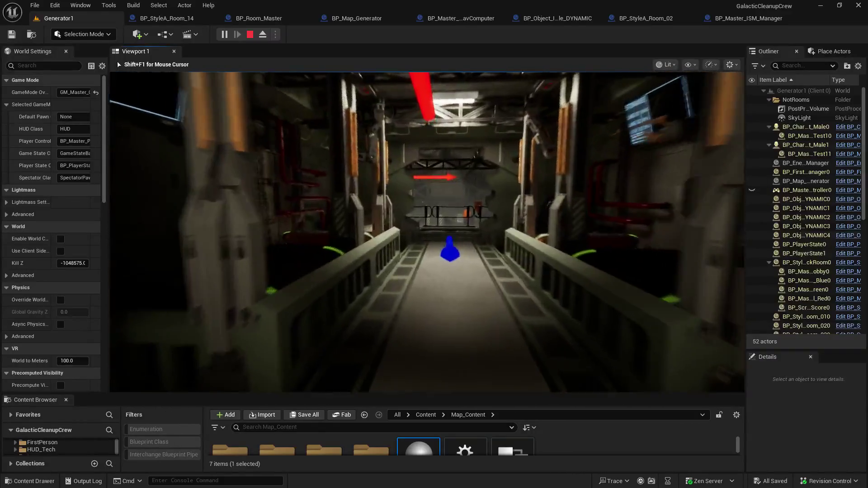
pyautogui.press('w')
pyautogui.press('w')
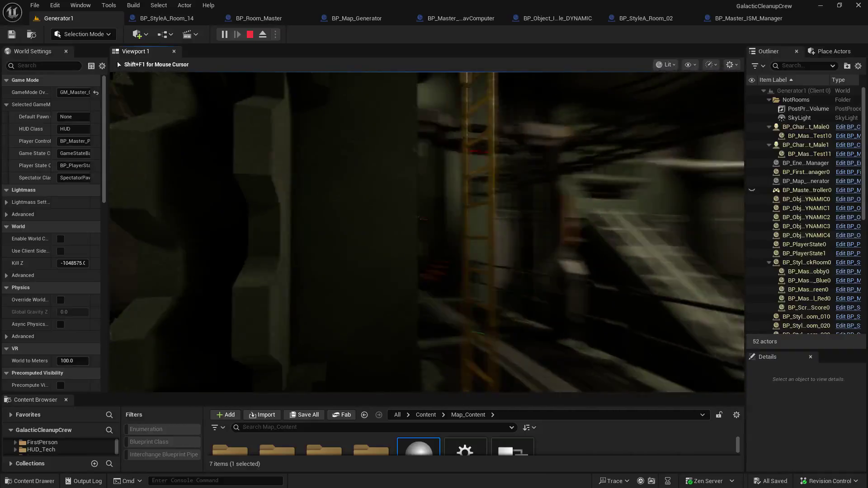
pyautogui.press('w')
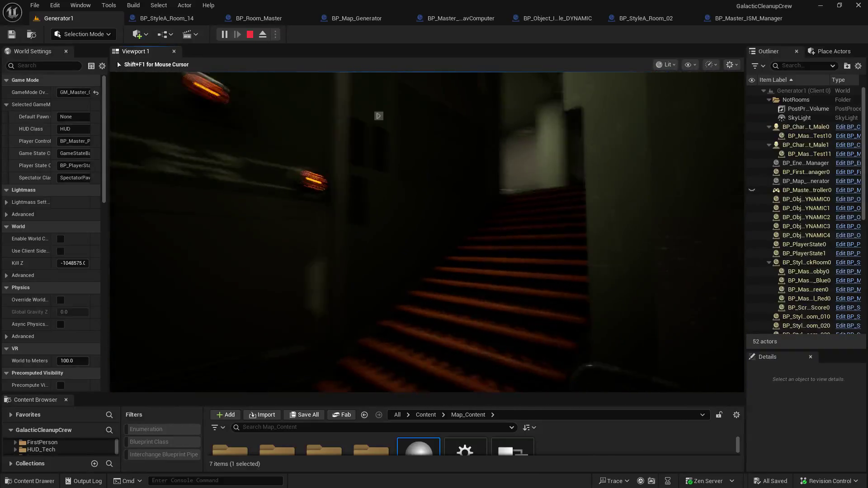
pyautogui.press('w')
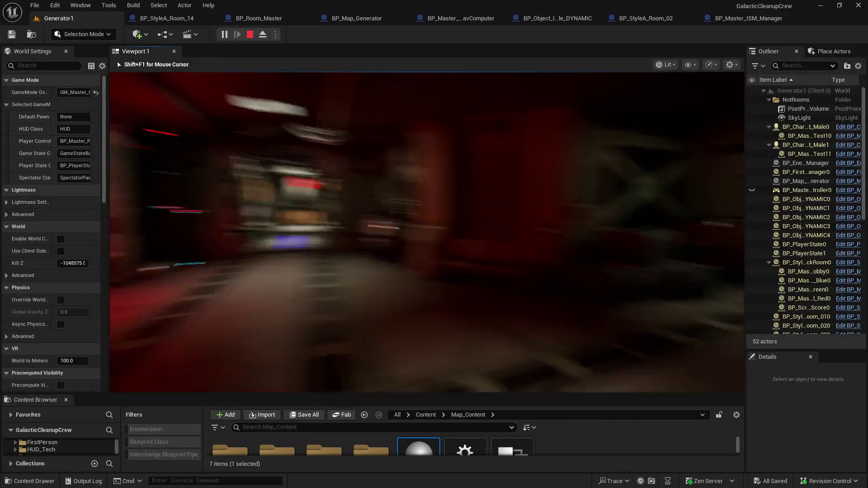
pyautogui.press('w')
pyautogui.press('w')
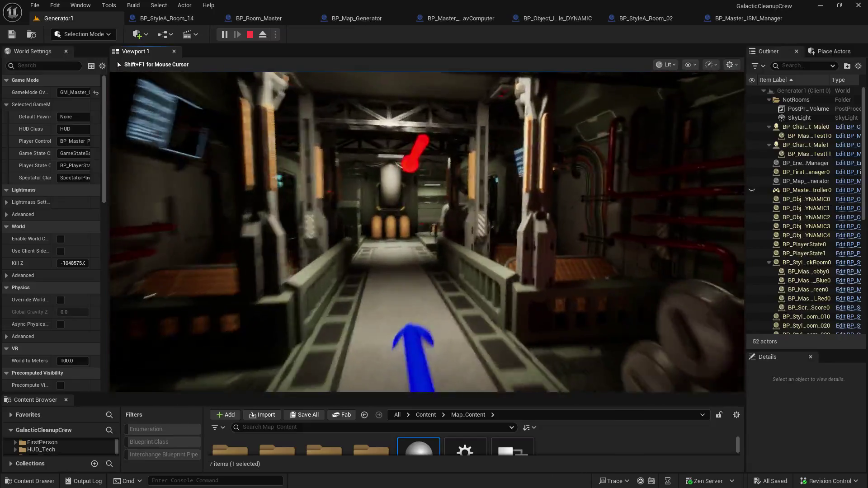
pyautogui.press('w')
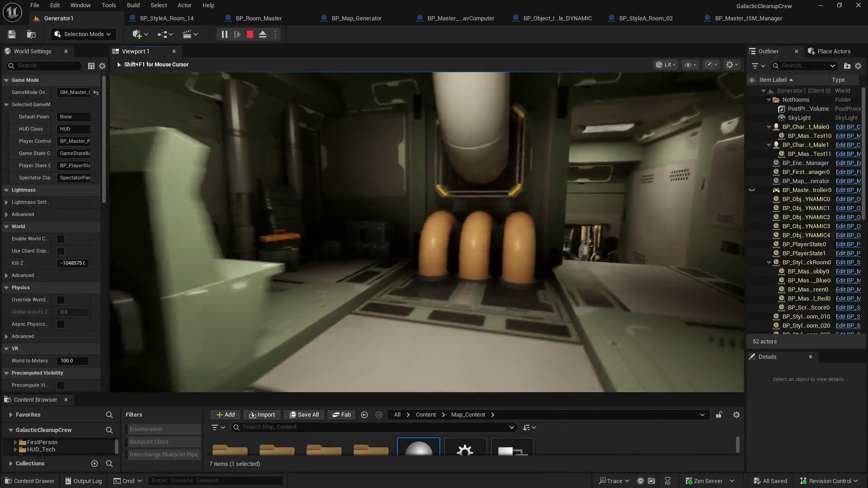
# - Follow the blue-arrow corridor down the stairs past the wet-floor sign toward the red ladder
pyautogui.press('w')
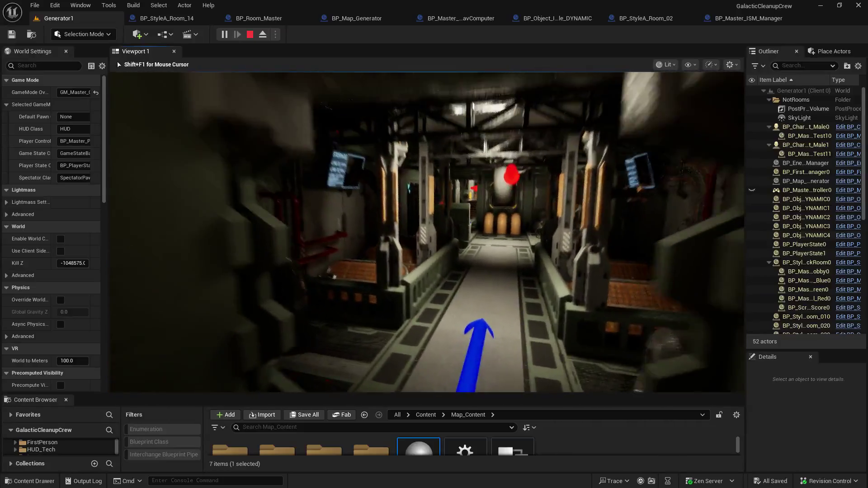
pyautogui.press('w')
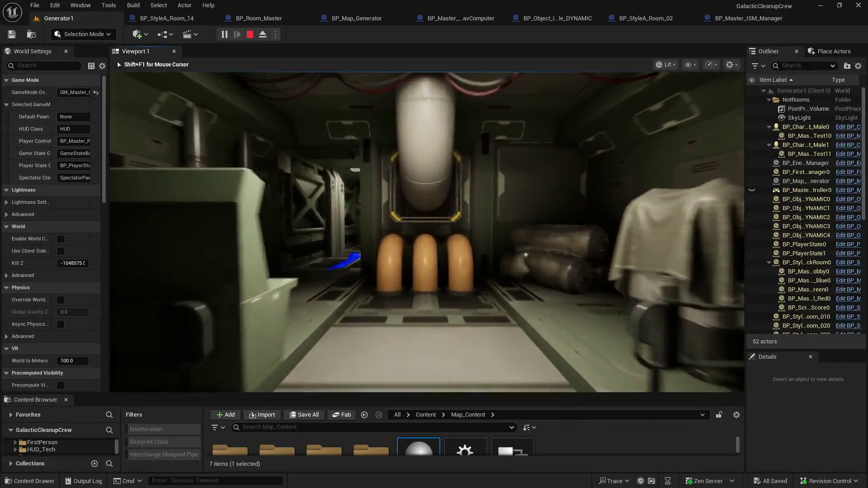
pyautogui.press('w')
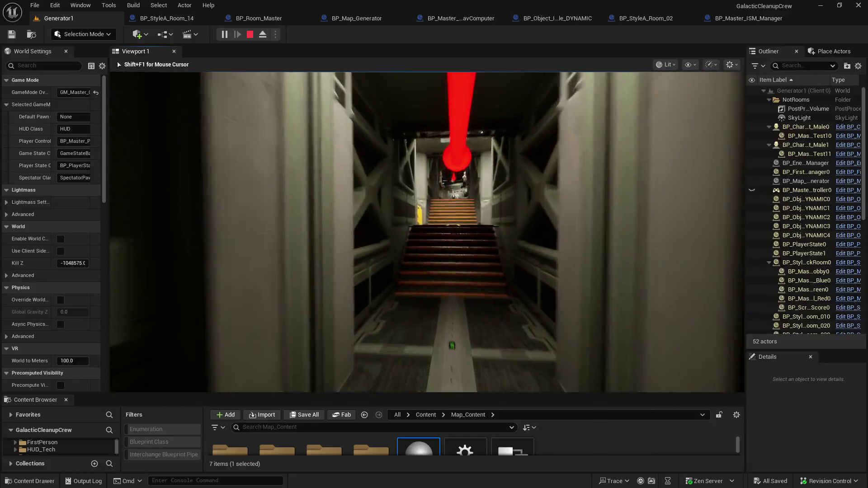
pyautogui.press('w')
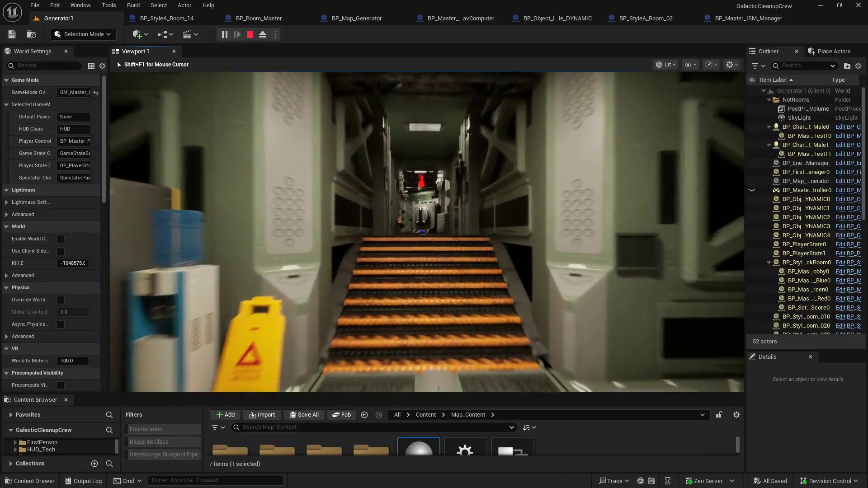
pyautogui.press('w')
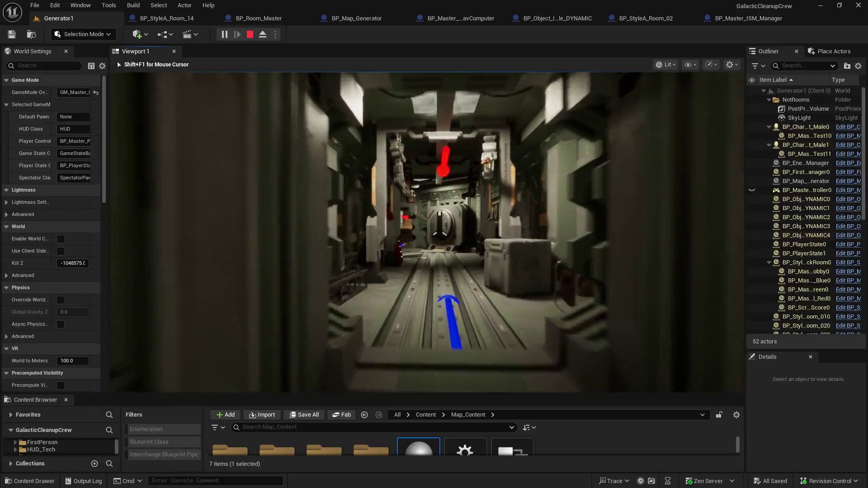
pyautogui.press('w')
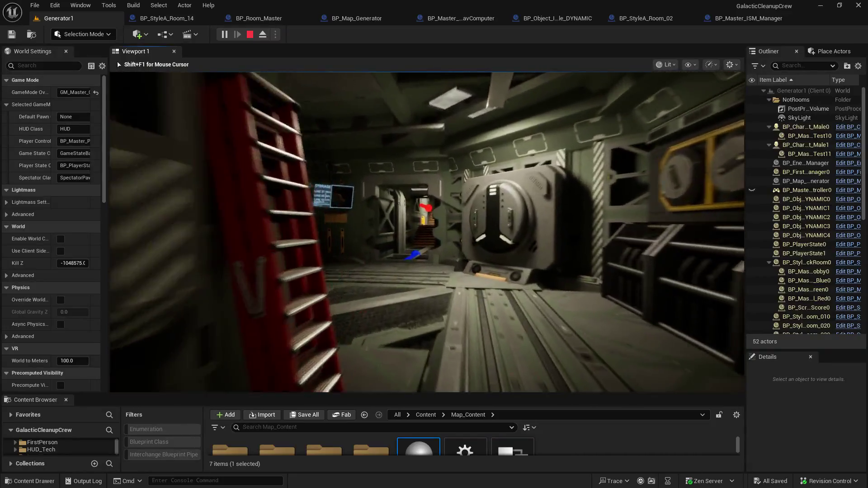
pyautogui.press('w')
pyautogui.press('w')
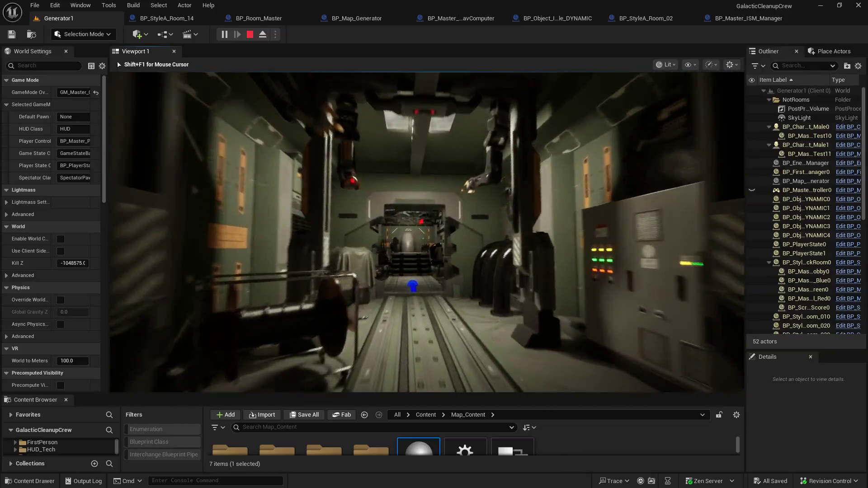
pyautogui.press('w')
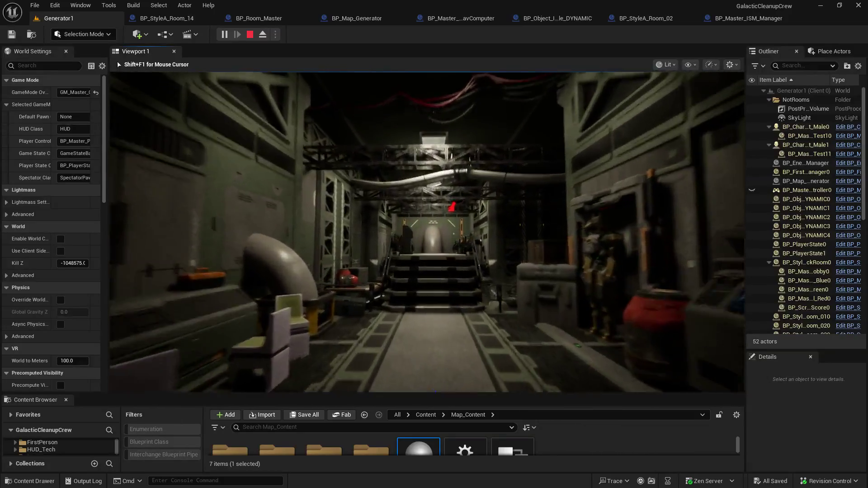
pyautogui.press('w')
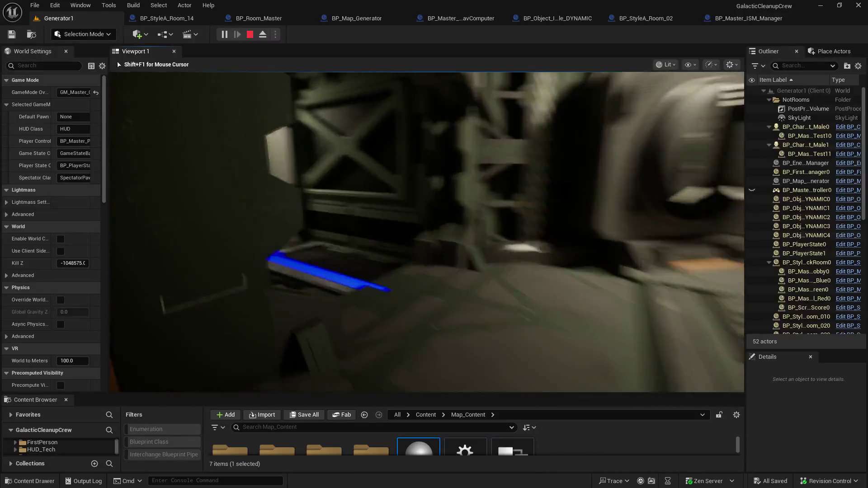
# - Climb the orange stairs, pass the round hatch, and enter the machine room and dark corridor
pyautogui.press('w')
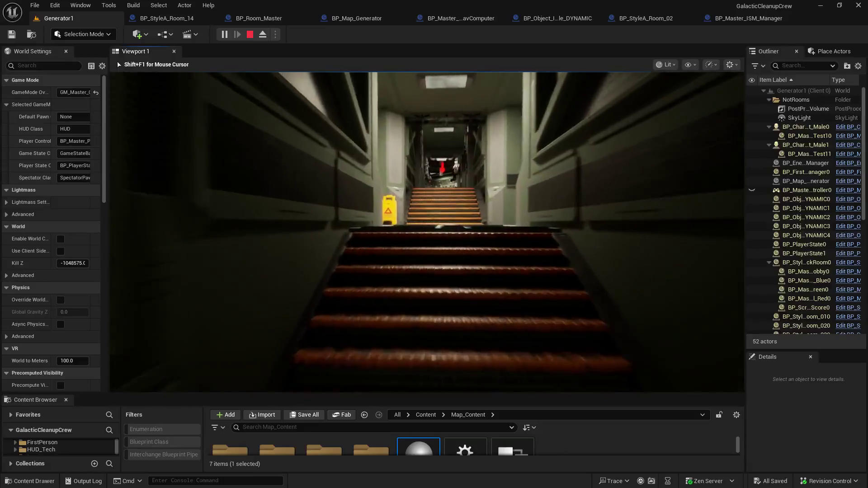
pyautogui.press('w')
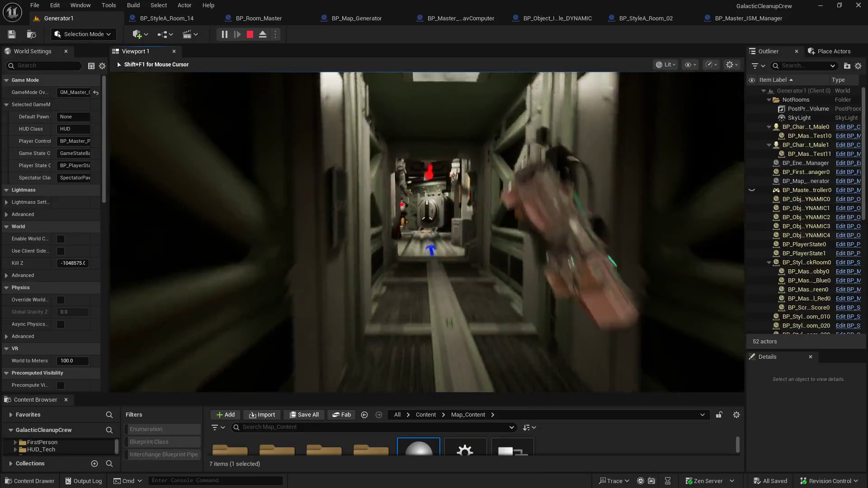
pyautogui.press('w')
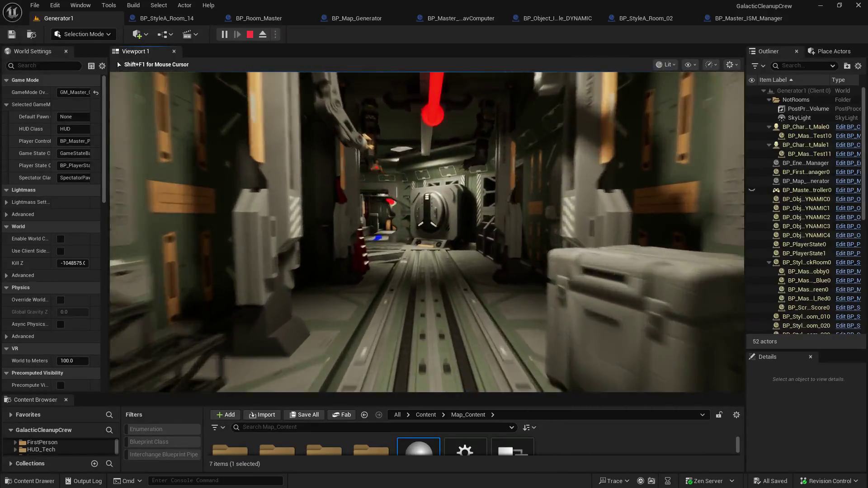
pyautogui.press('w')
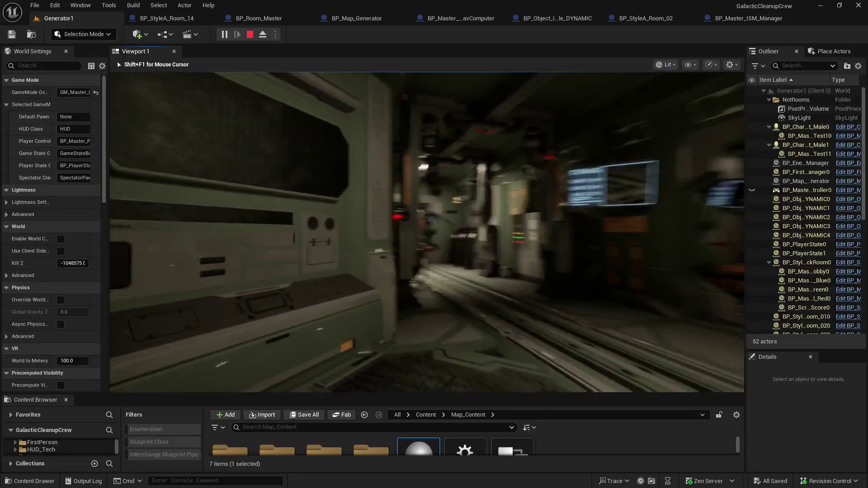
pyautogui.press('w')
pyautogui.press('w')
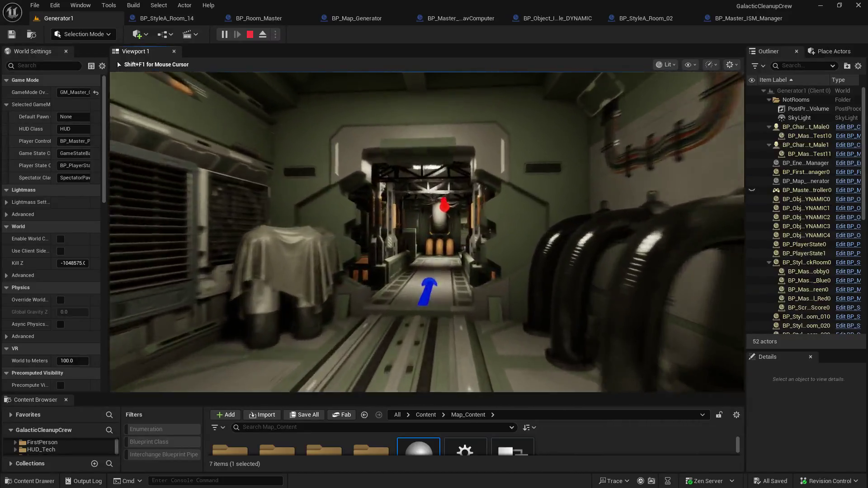
pyautogui.press('w')
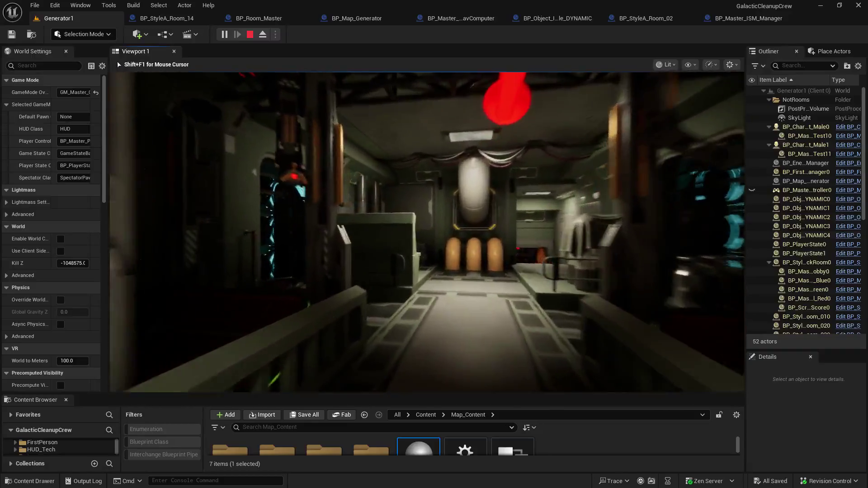
pyautogui.press('w')
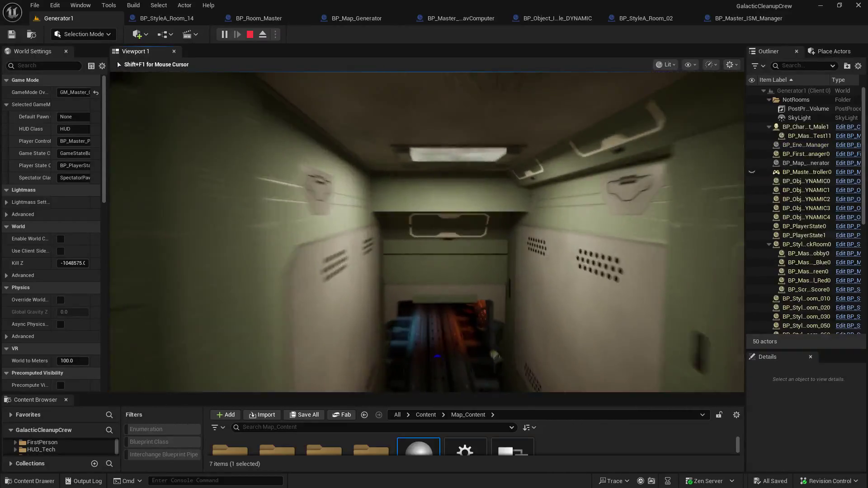
# - Walk the lit corridors past the piped wall and yellow-framed machinery toward the red light
pyautogui.press('w')
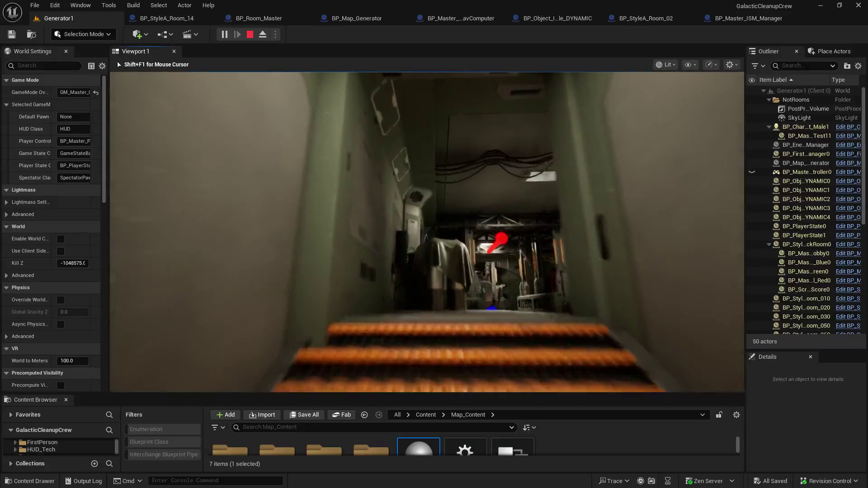
pyautogui.press('w')
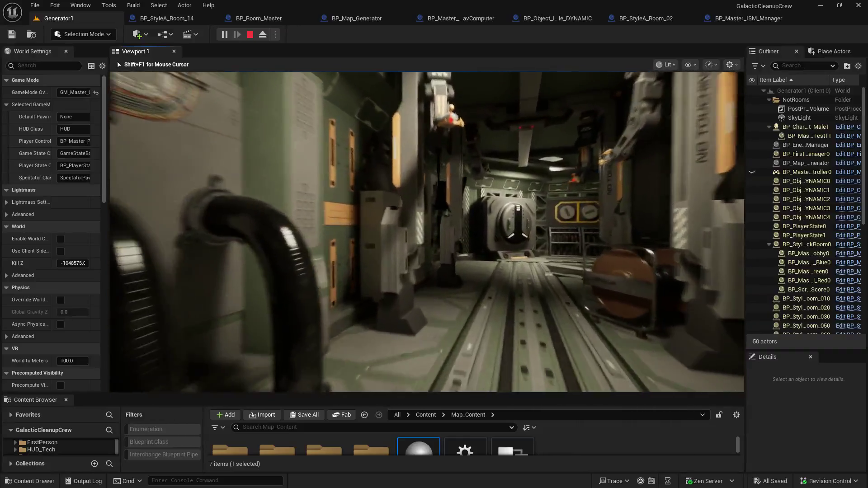
pyautogui.press('w')
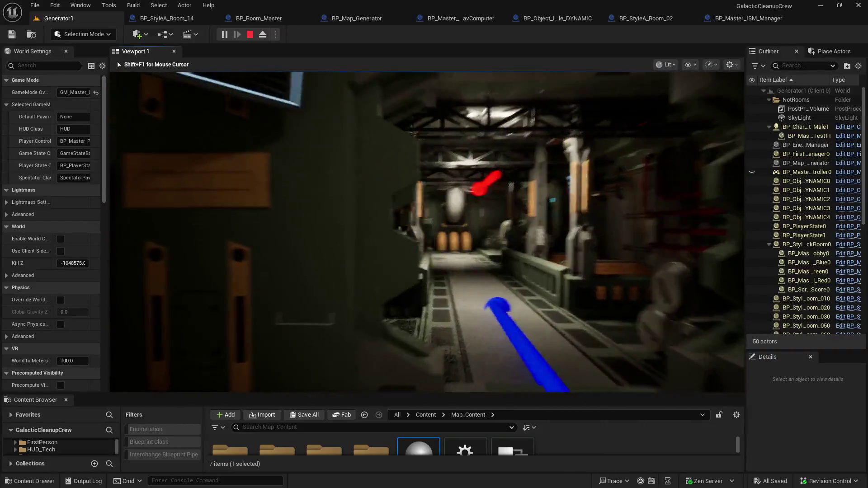
pyautogui.press('w')
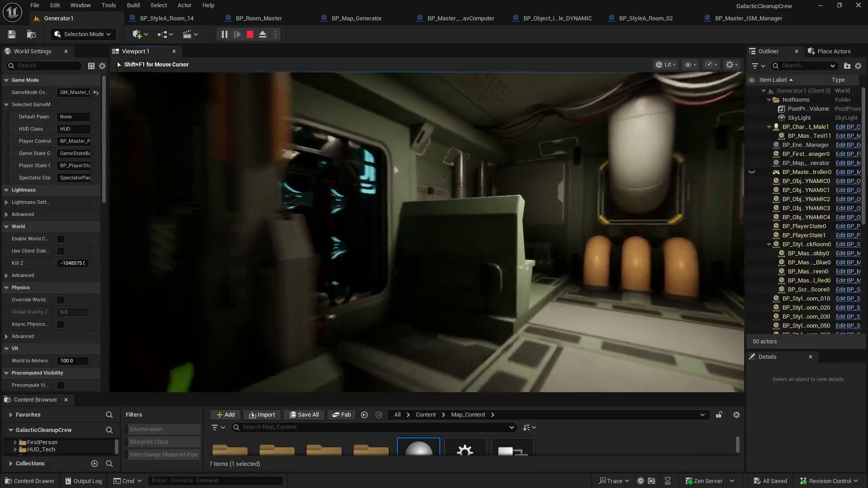
pyautogui.press('w')
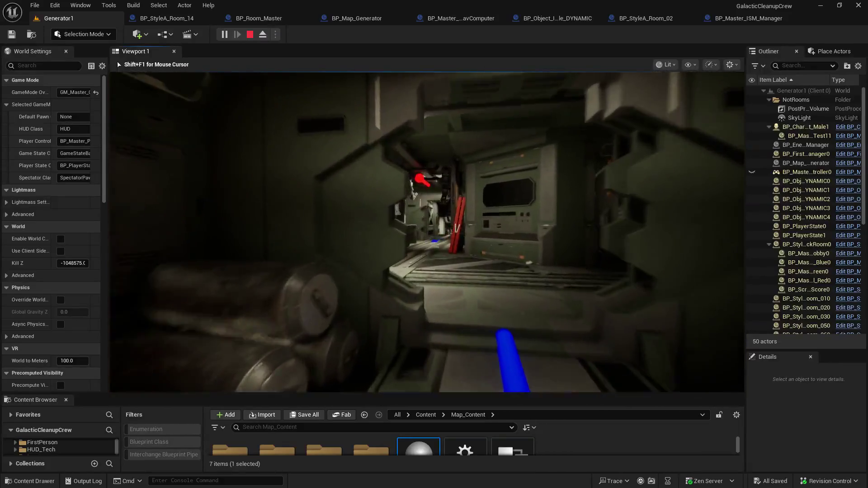
pyautogui.press('w')
pyautogui.press('w')
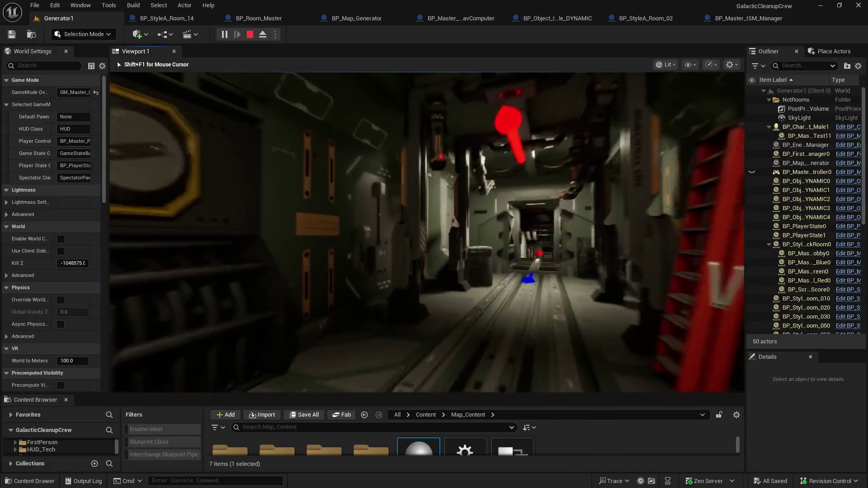
pyautogui.press('w')
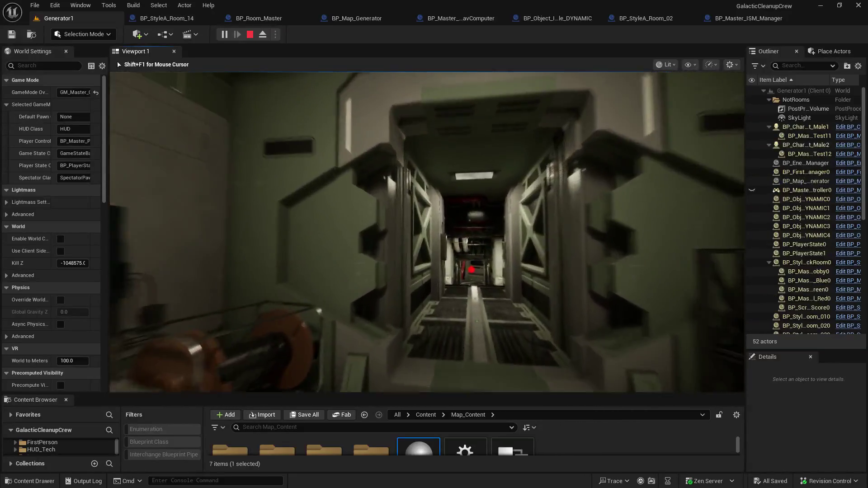
pyautogui.press('w')
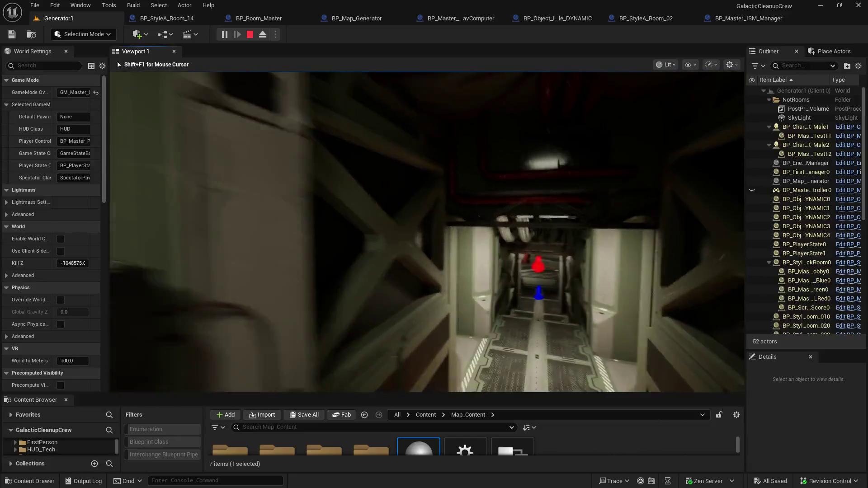
pyautogui.press('w')
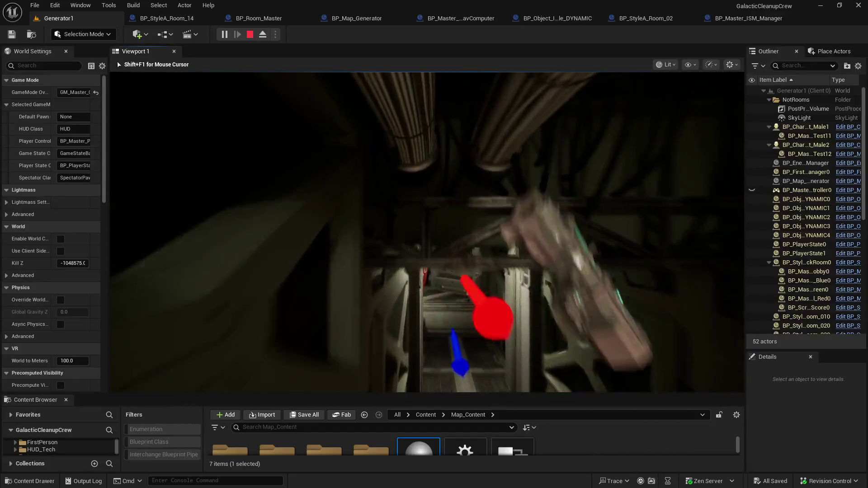
pyautogui.press('w')
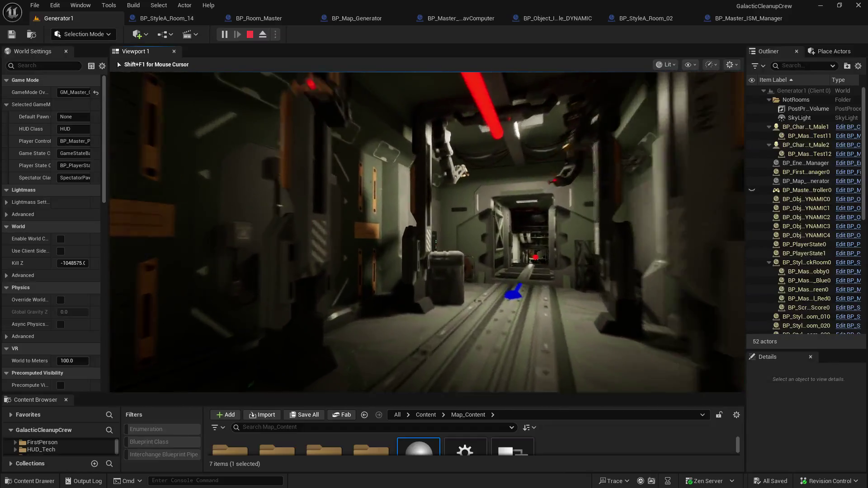
# - Cross the dark corridor, climb the lit room's staircase past the red marker, then end the play-test
pyautogui.press('w')
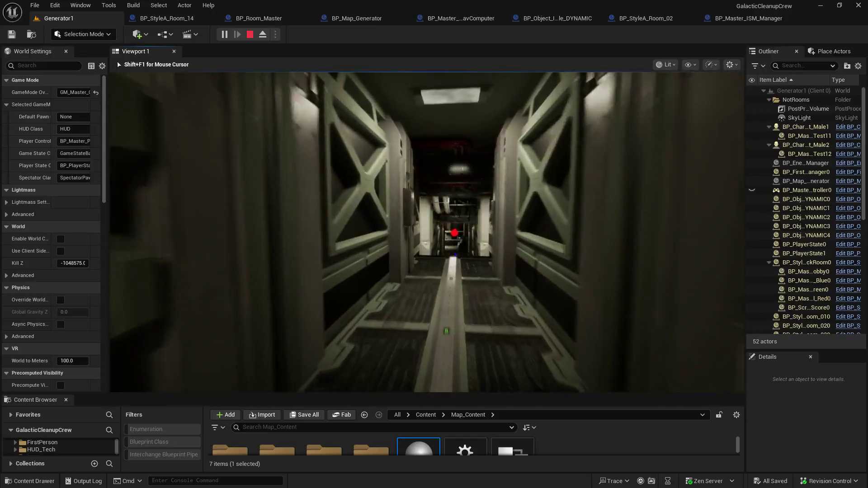
pyautogui.press('w')
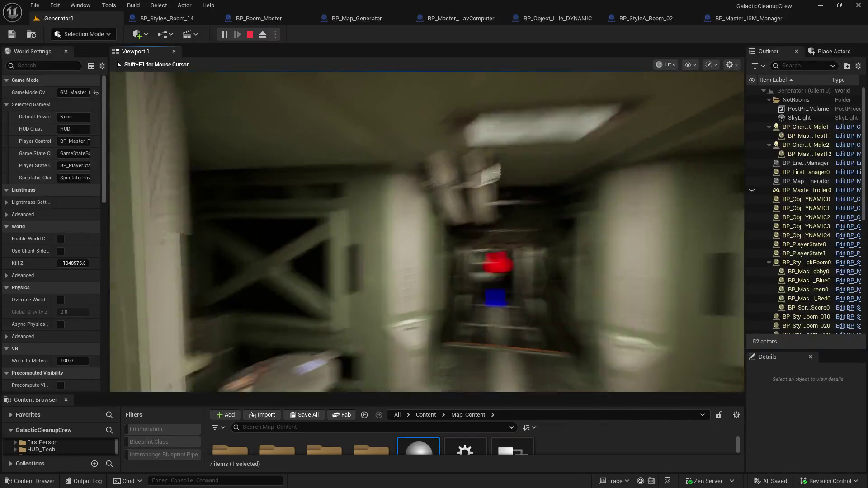
pyautogui.press('w')
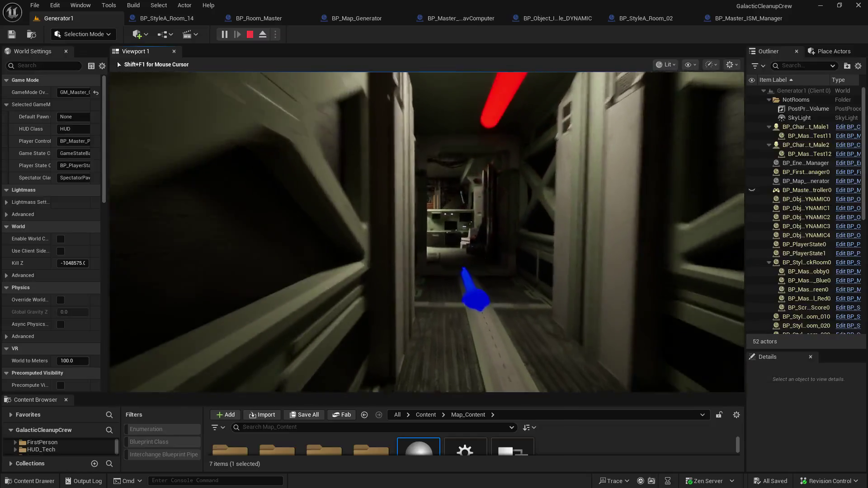
pyautogui.press('w')
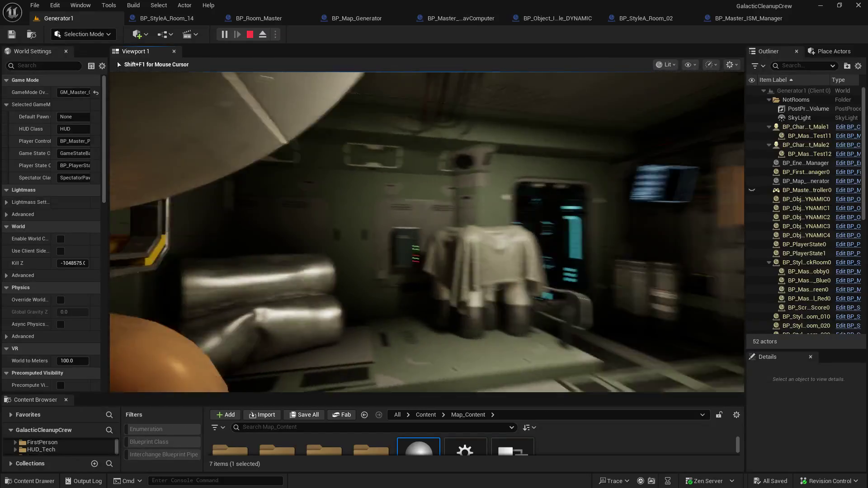
pyautogui.press('w')
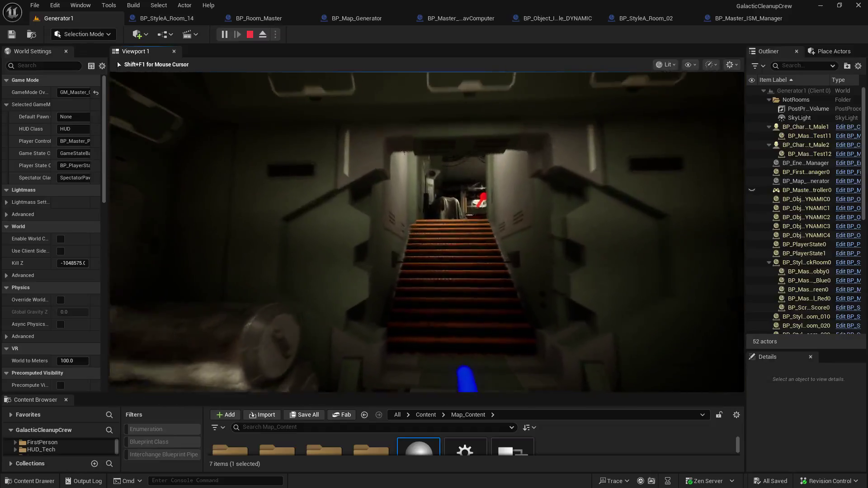
pyautogui.press('w')
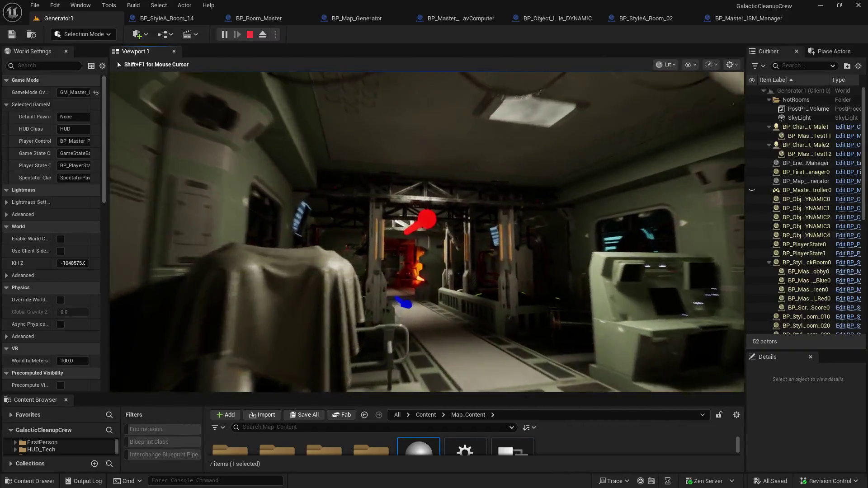
pyautogui.press('w')
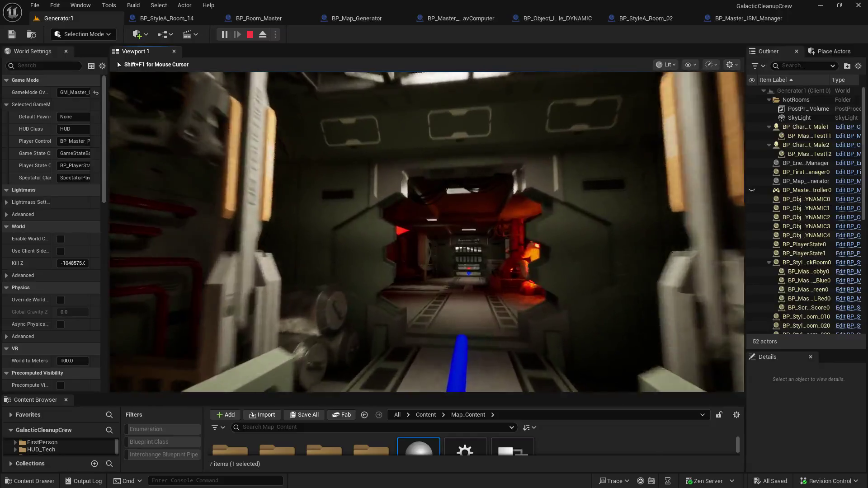
pyautogui.press('w')
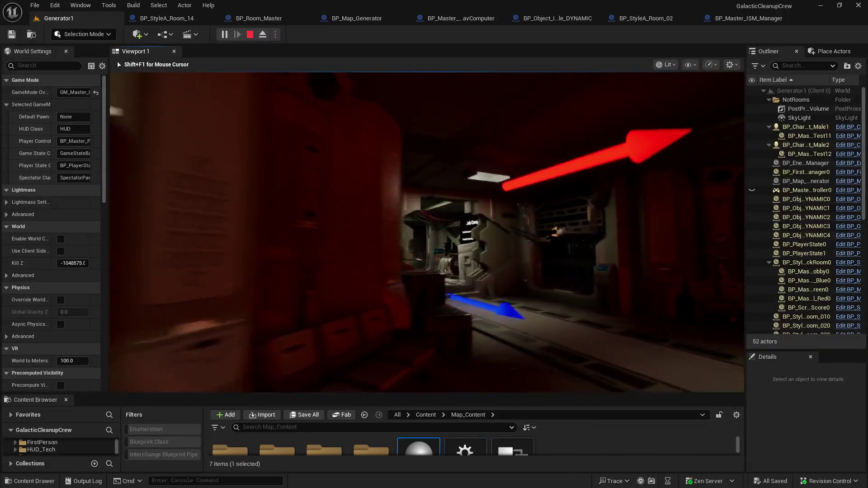
pyautogui.press('Escape')
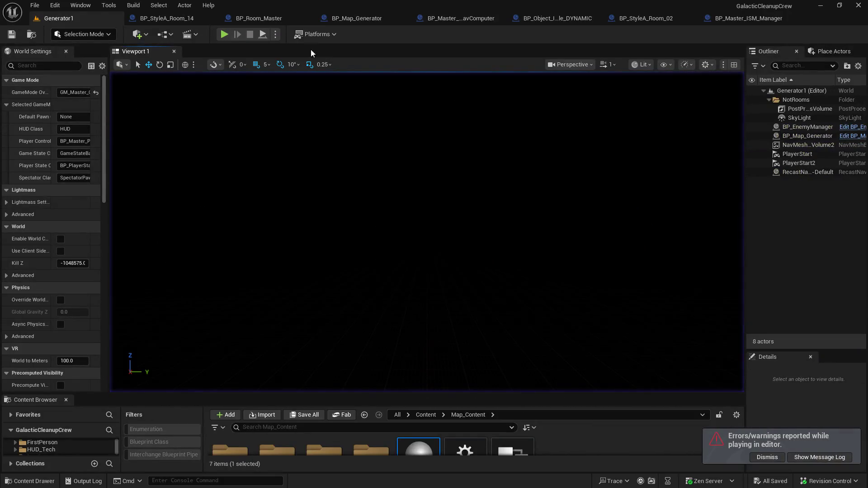
# - Launch a new Play-In-Editor session with Alt+P, opening a Client 1 preview window
pyautogui.hotkey('alt', 'p')
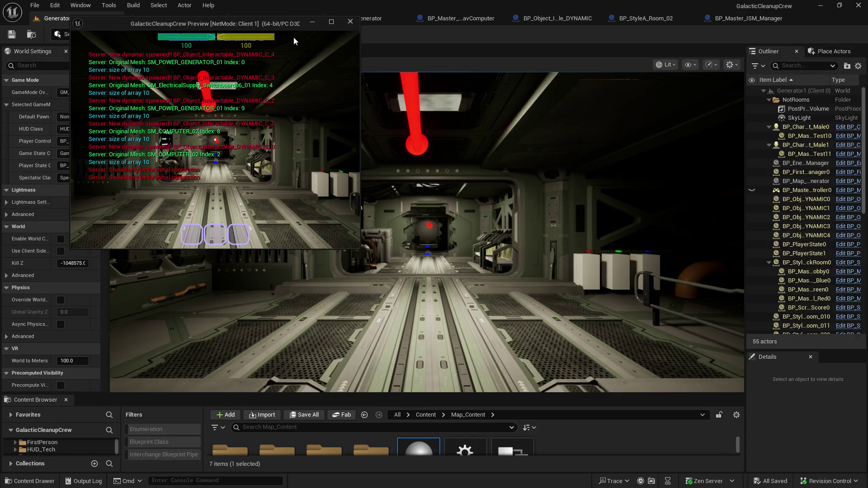
# - Capture input in Viewport 1, play through the station, then stop the session
pyautogui.click(416, 166)
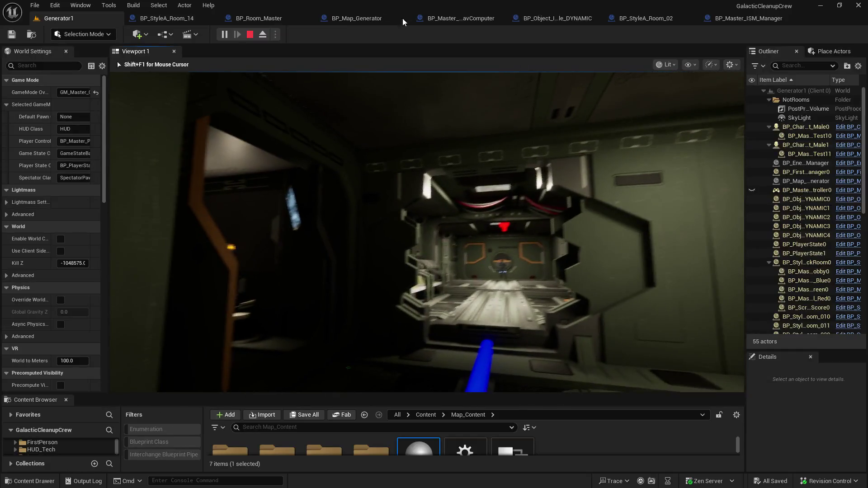
pyautogui.click(250, 34)
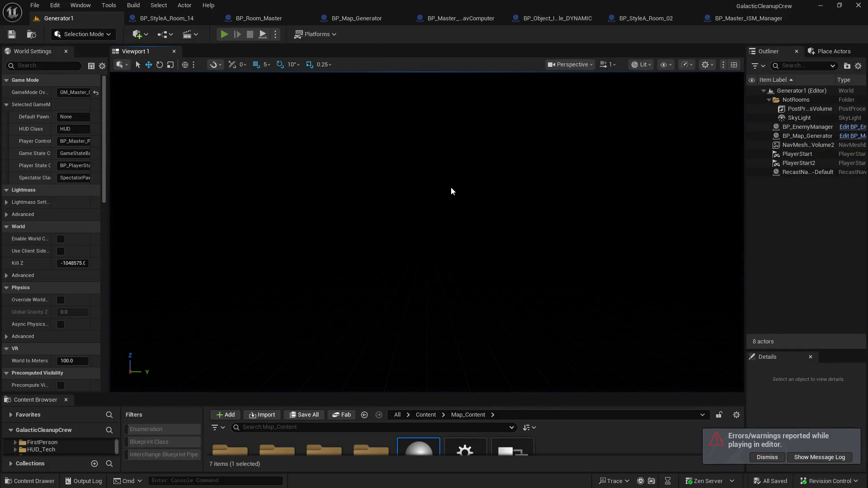
# - Start another play-test with Alt+P and walk the player into the generator bay
pyautogui.hotkey('alt', 'p')
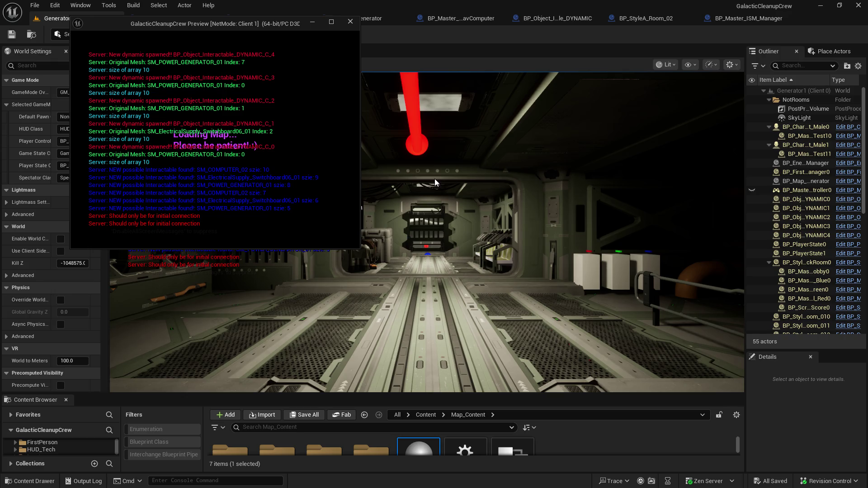
pyautogui.click(637, 97)
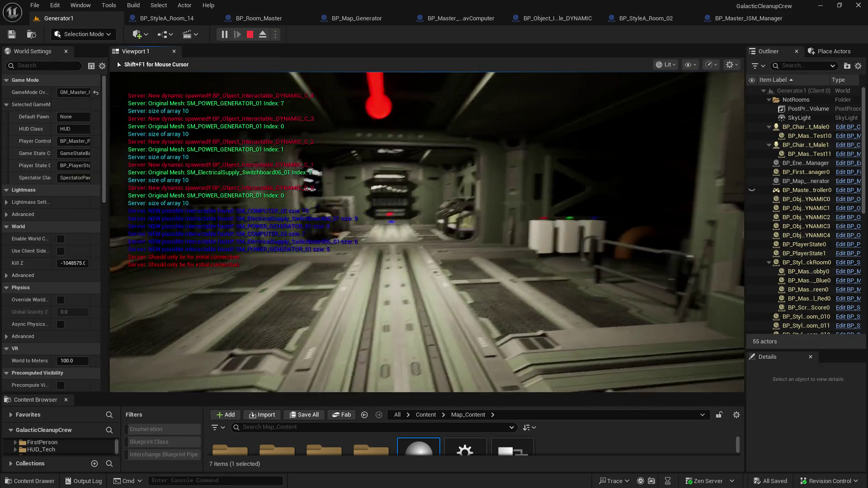
pyautogui.press('w')
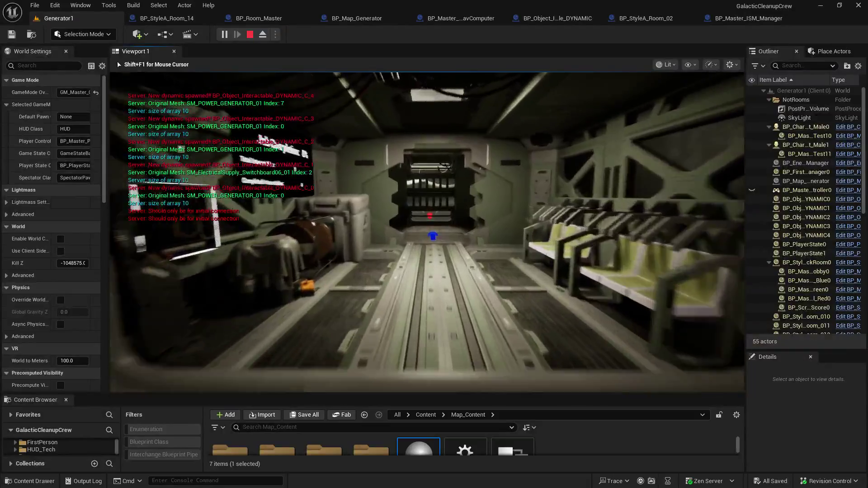
pyautogui.press('w')
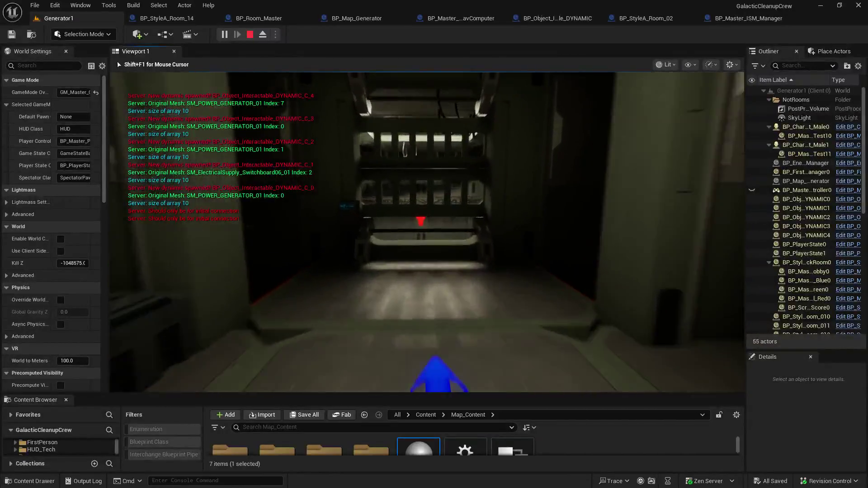
pyautogui.press('w')
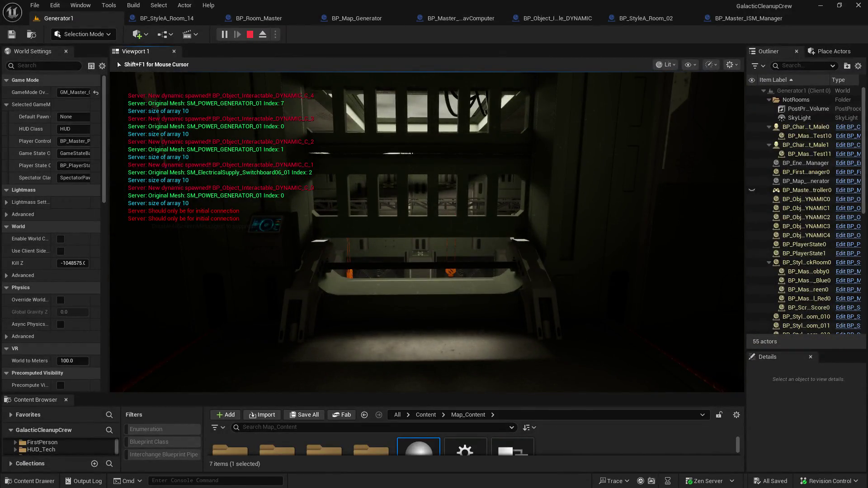
# - Explore through the red-lit door and dark rooms, past the wall pipes to the computer terminal
pyautogui.moveTo(427, 232)
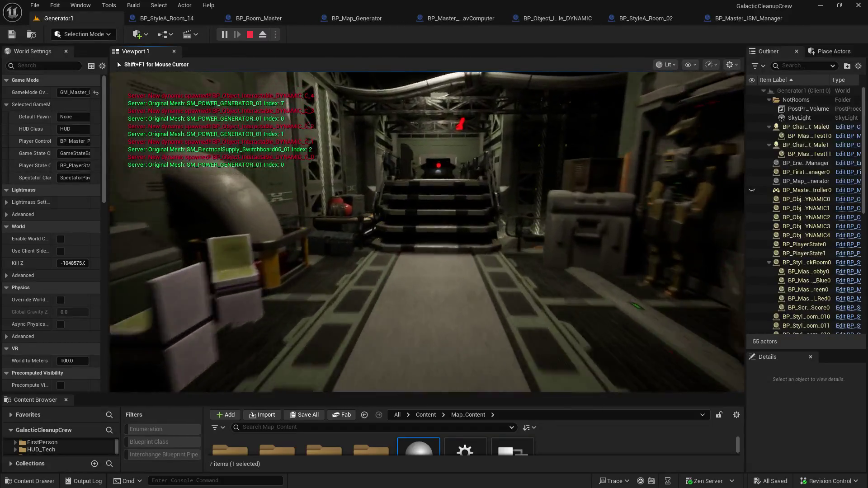
pyautogui.press('w')
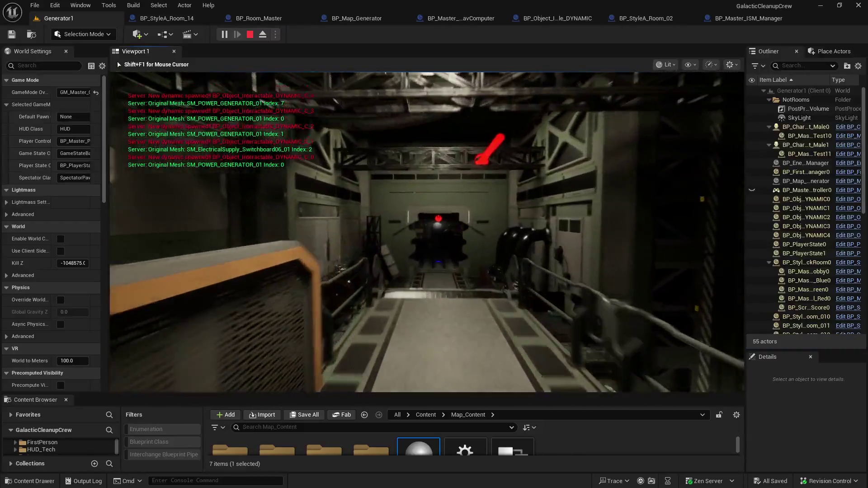
pyautogui.press('w')
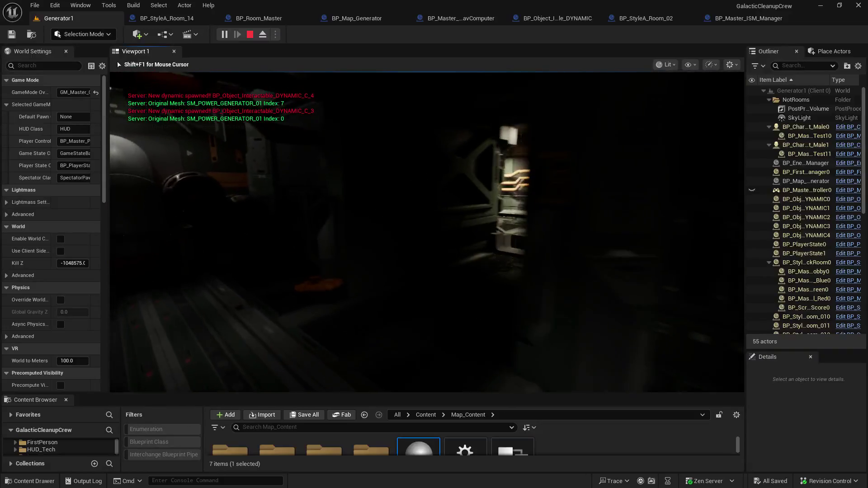
pyautogui.press('w')
pyautogui.press('w')
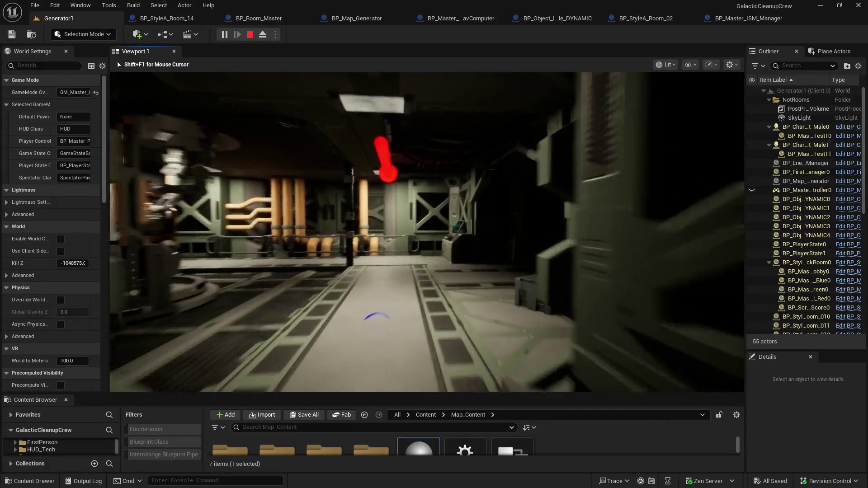
pyautogui.press('w')
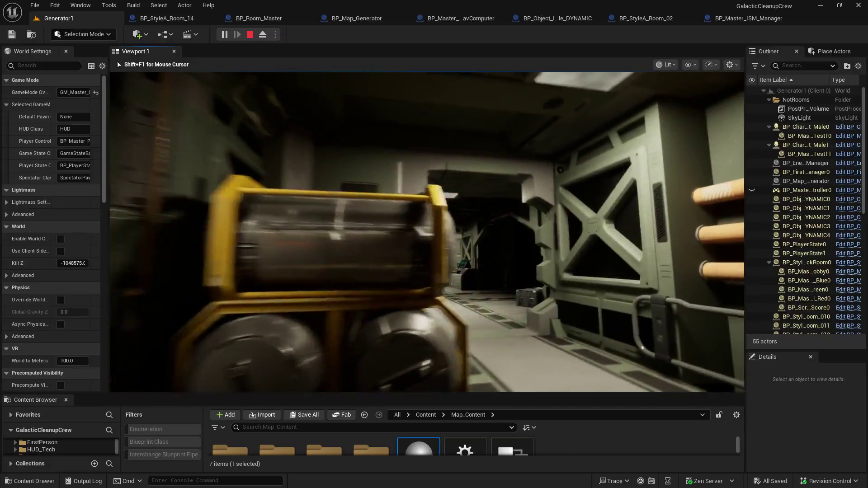
pyautogui.press('w')
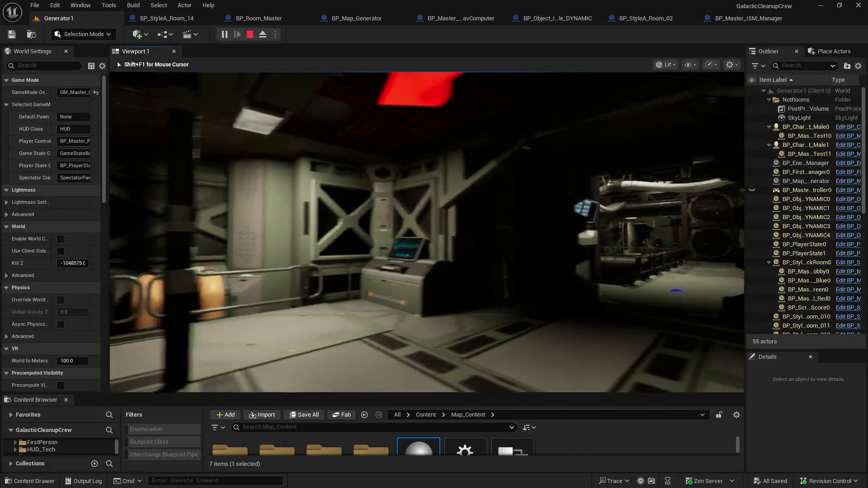
pyautogui.press('w')
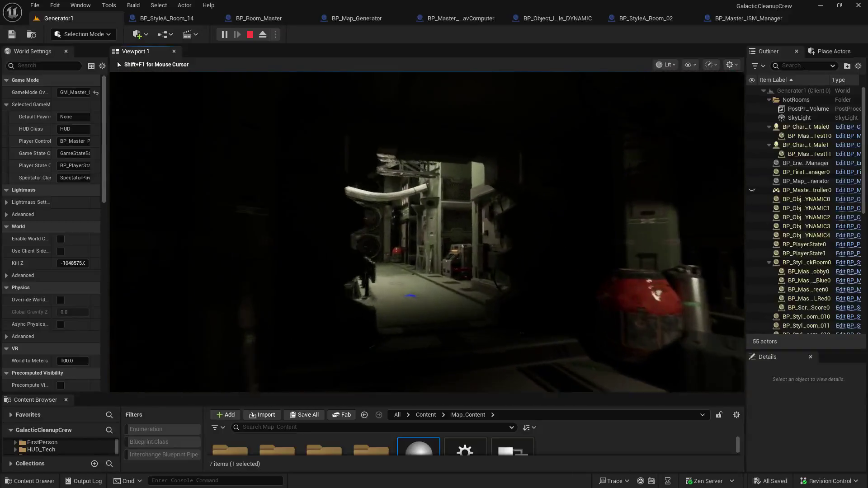
pyautogui.press('w')
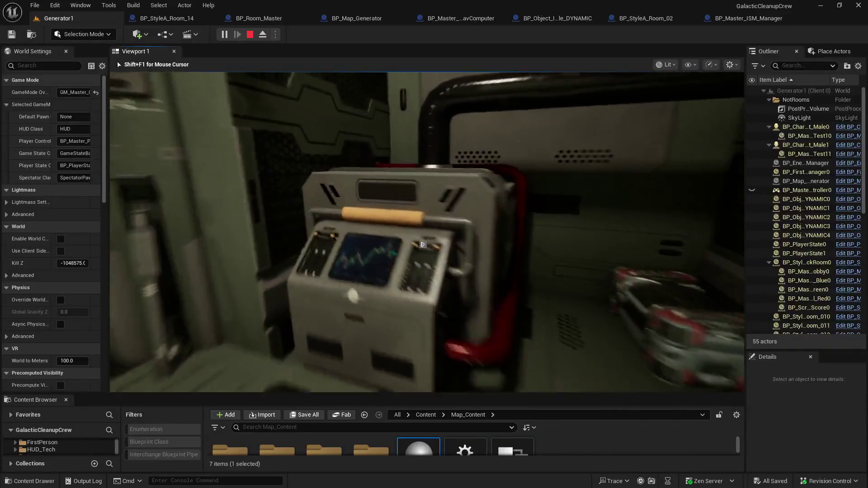
pyautogui.press('w')
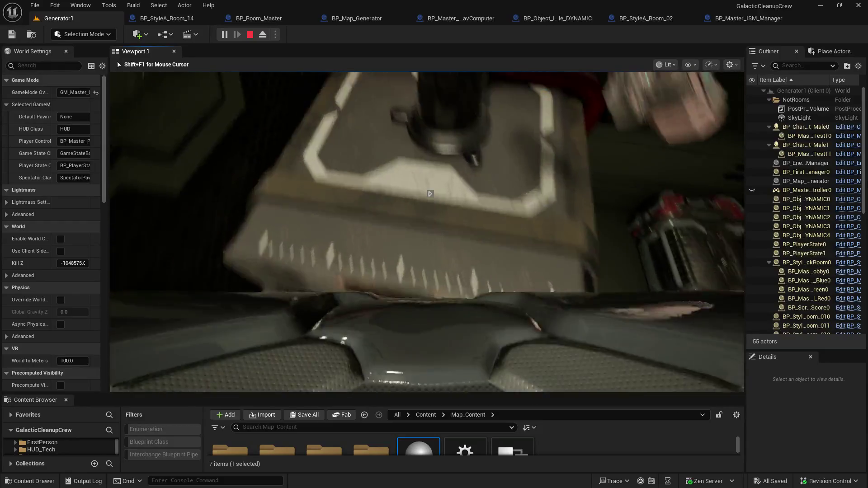
# - Approach the machine and interact with BP_Object_Interactable_DYNAMIC_C_2, earning Player_1 one point
pyautogui.press('w')
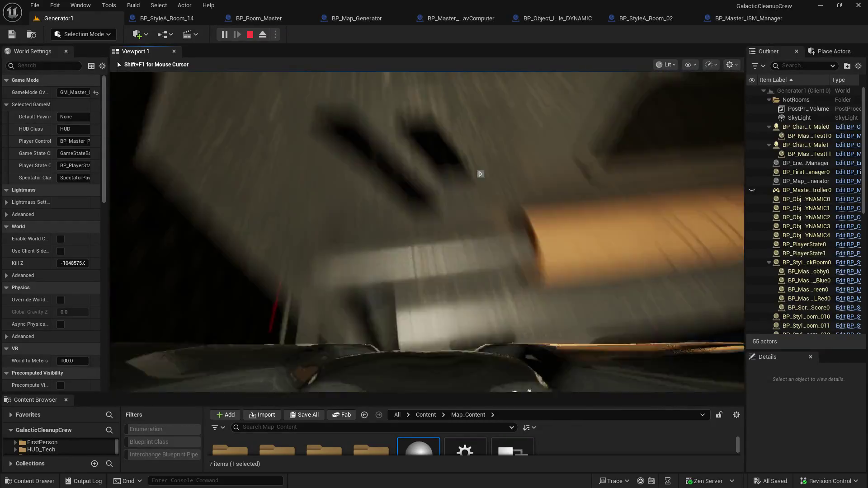
pyautogui.press('w')
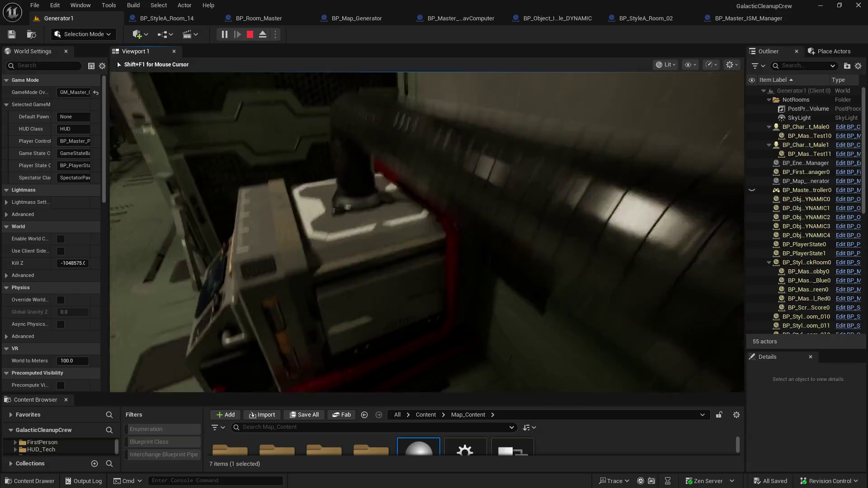
pyautogui.press('w')
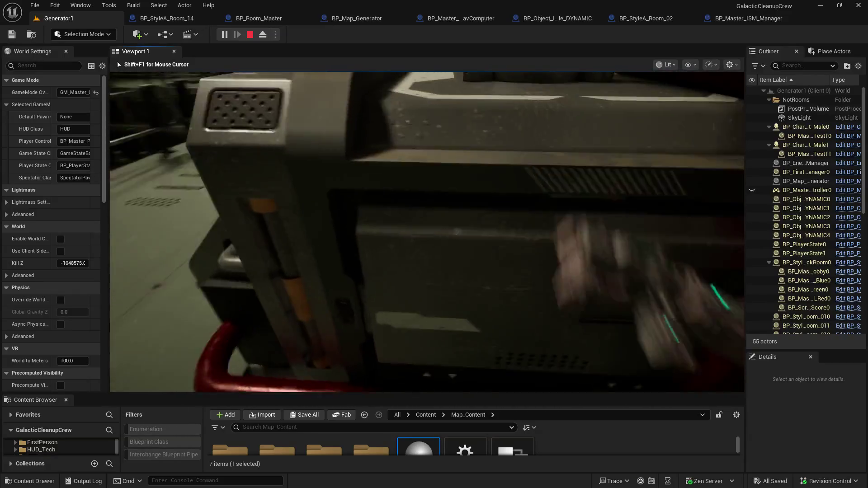
pyautogui.press('w')
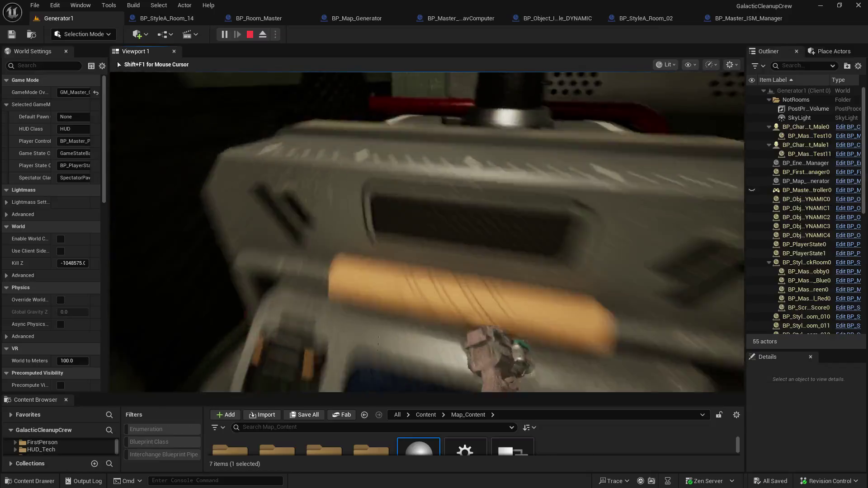
pyautogui.press('w')
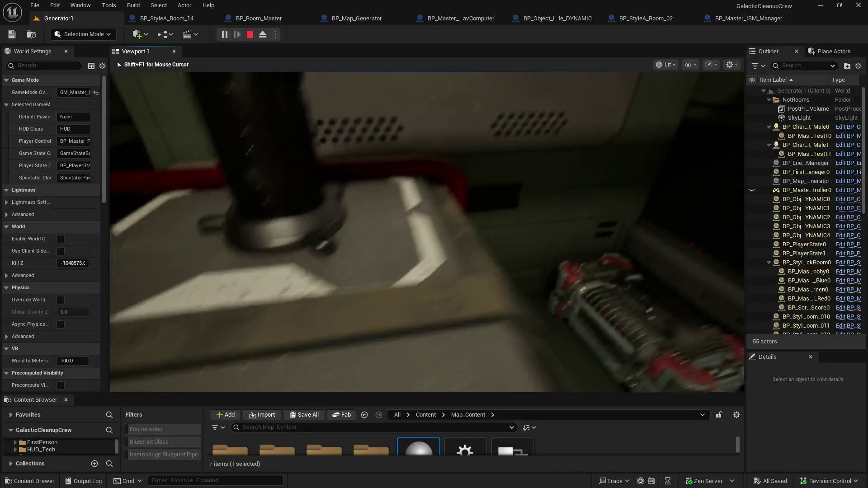
pyautogui.press('w')
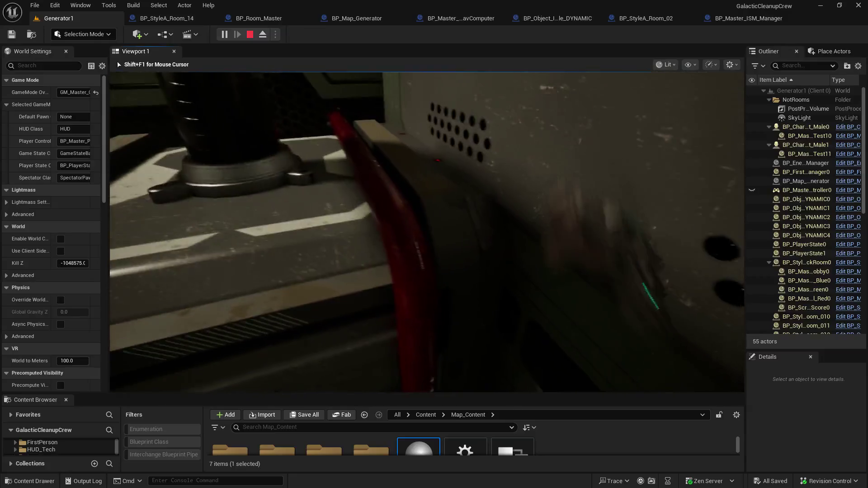
pyautogui.press('w')
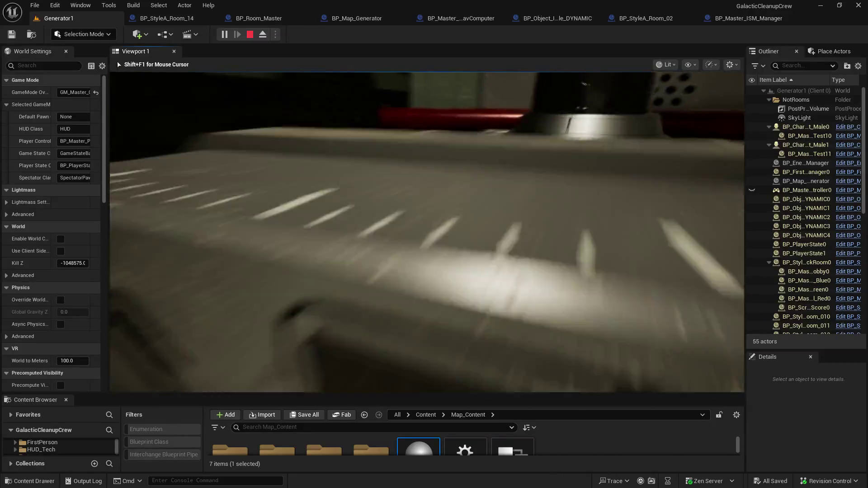
pyautogui.press('e')
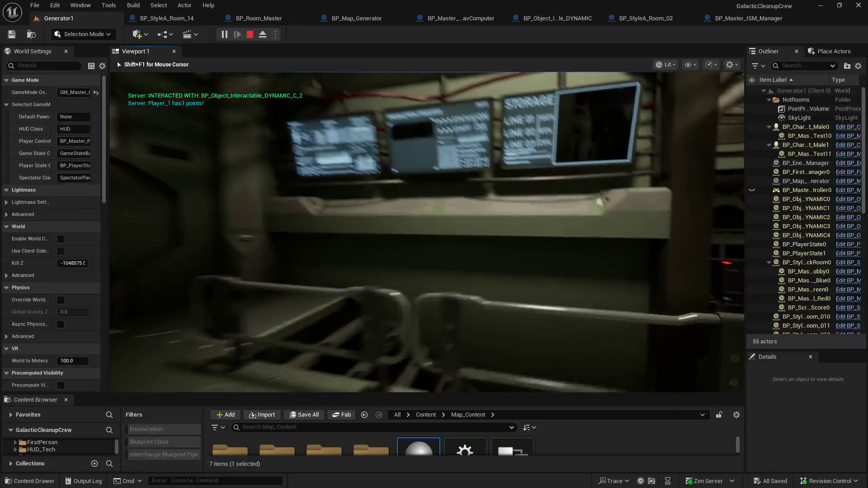
# - Walk past the two chairs to the console and interact with its electrical panel
pyautogui.press('w')
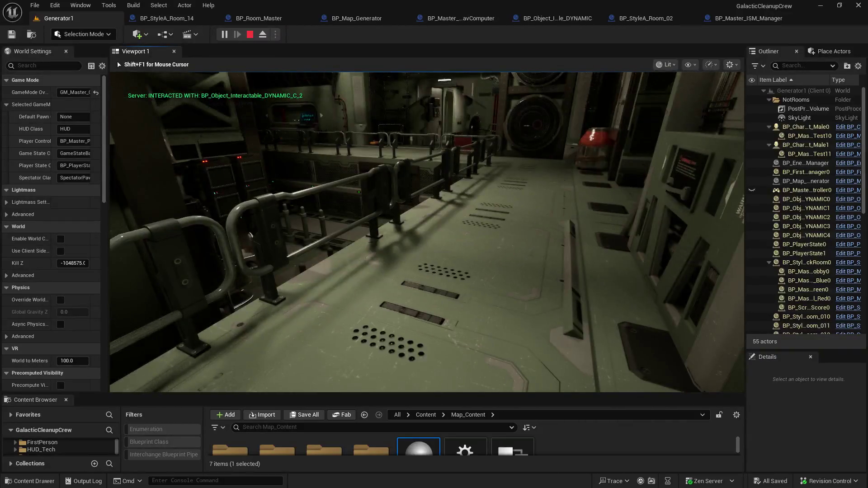
pyautogui.press('w')
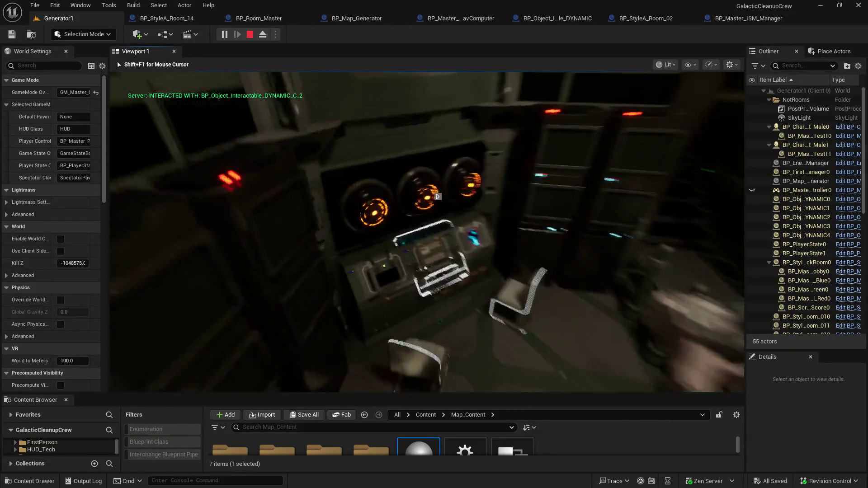
pyautogui.press('w')
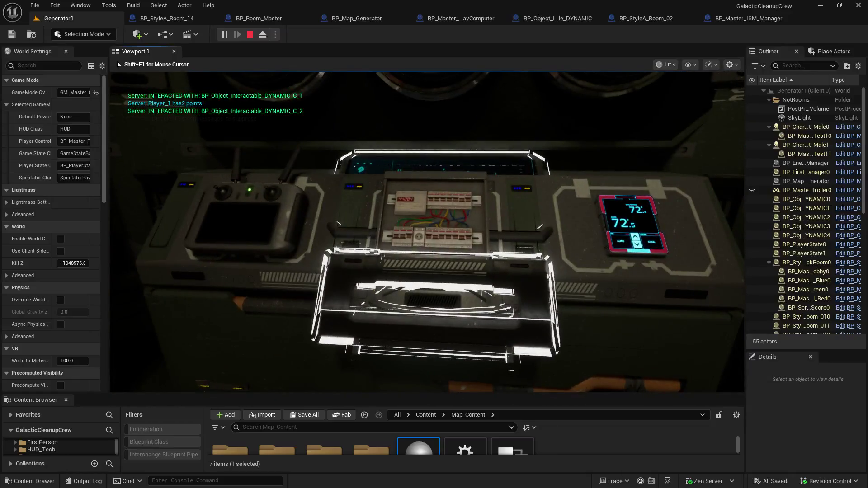
pyautogui.press('w')
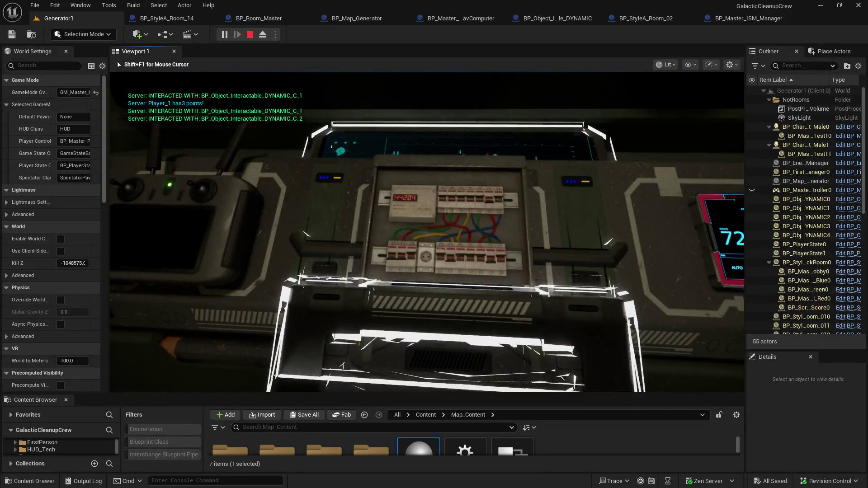
pyautogui.press('e')
# - Repeatedly back away from and re-approach the electrical panel, interacting again and viewing the whole console
pyautogui.press('s')
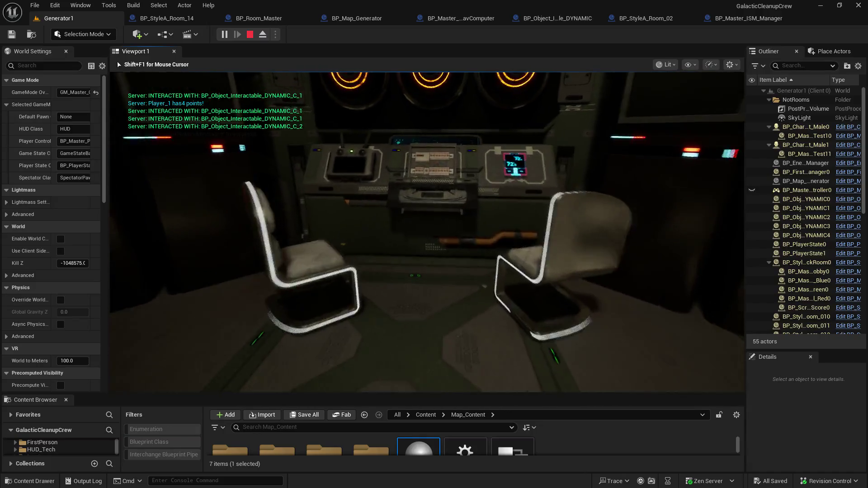
pyautogui.press('w')
pyautogui.press('s')
pyautogui.press('w')
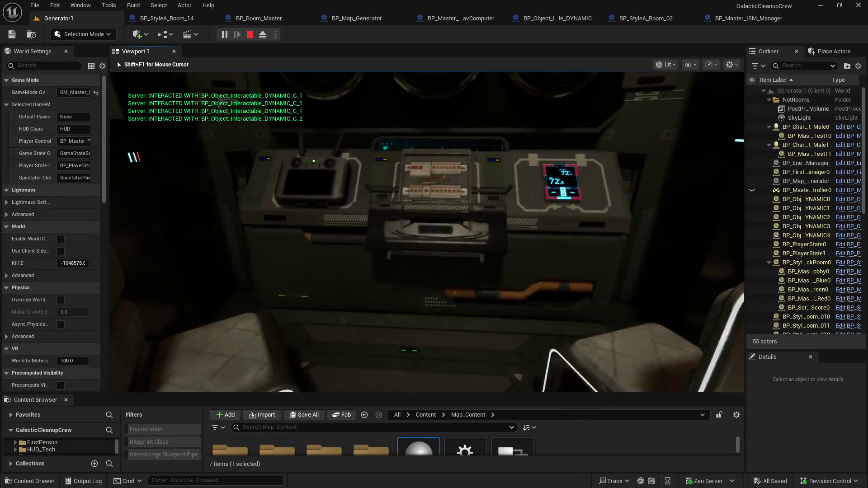
pyautogui.press('w')
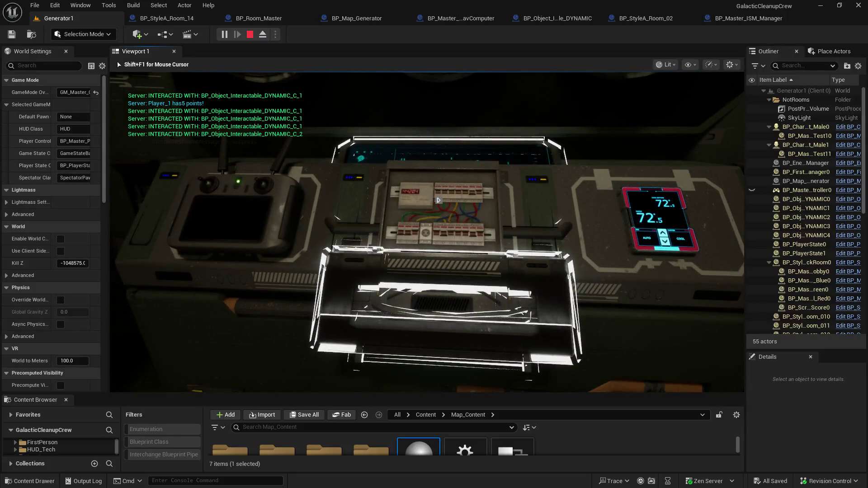
pyautogui.press('w')
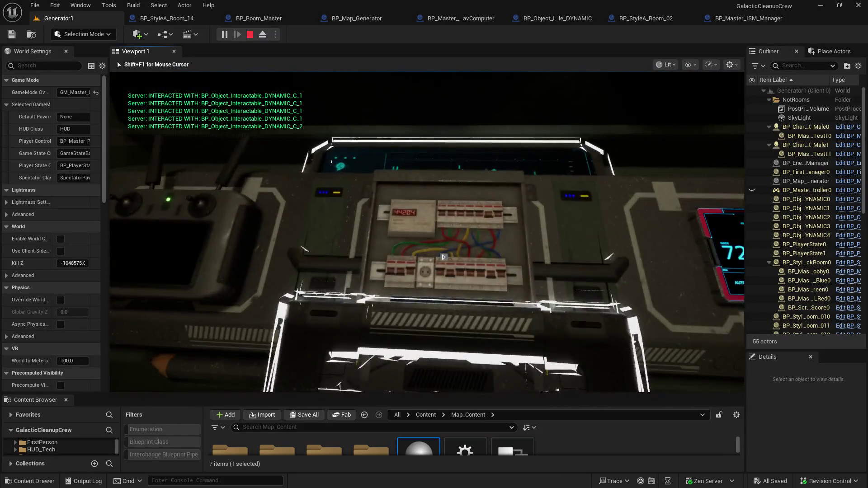
pyautogui.press('w')
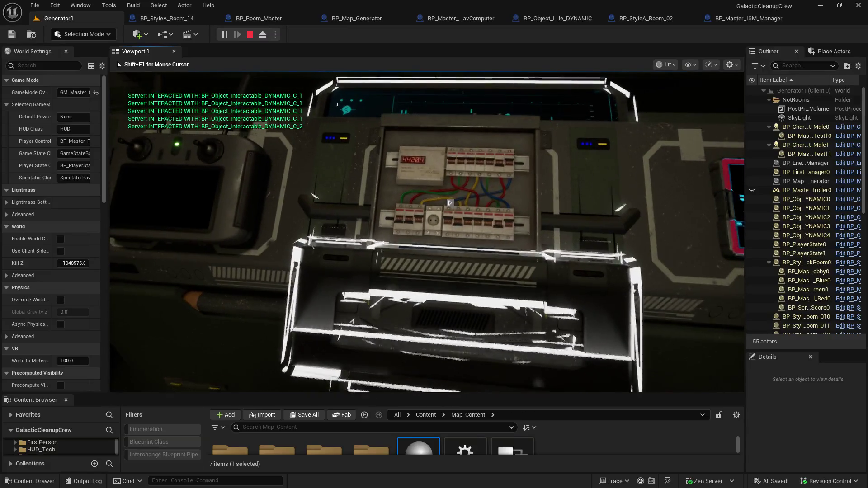
pyautogui.press('s')
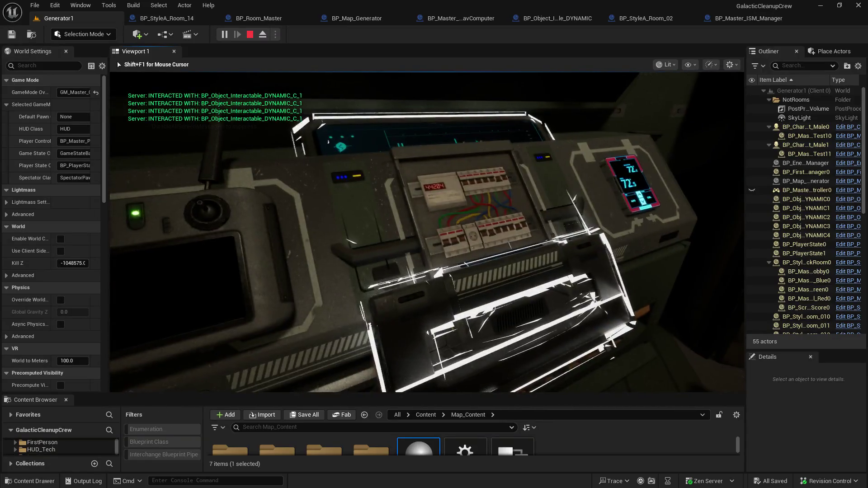
pyautogui.press('s')
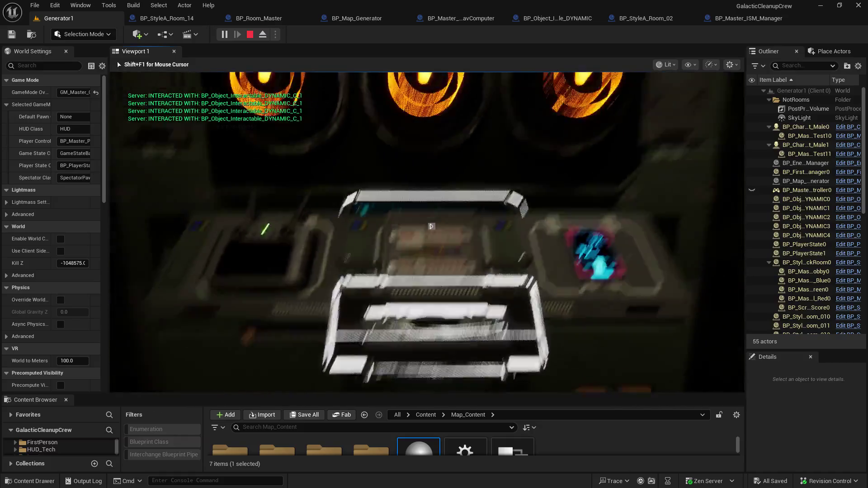
pyautogui.press('a')
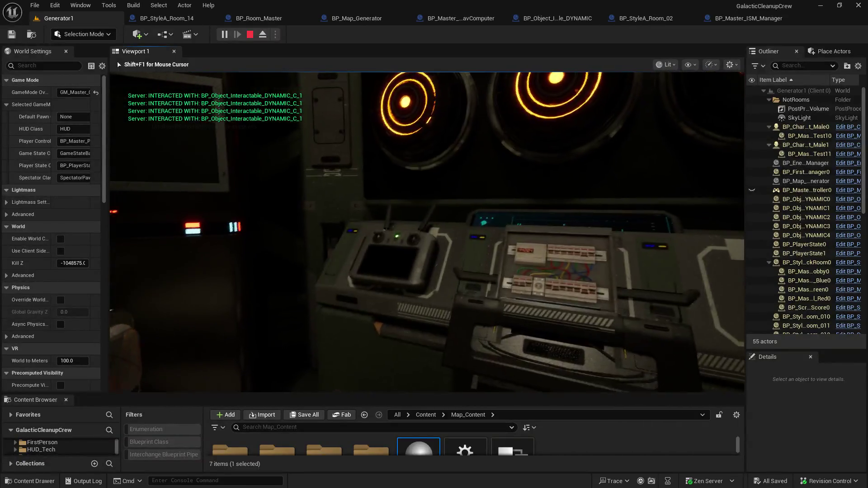
pyautogui.press('w')
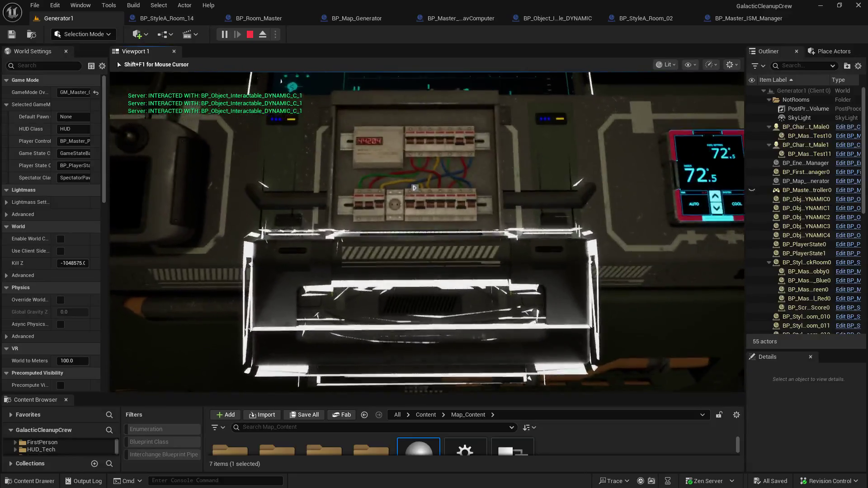
pyautogui.press('s')
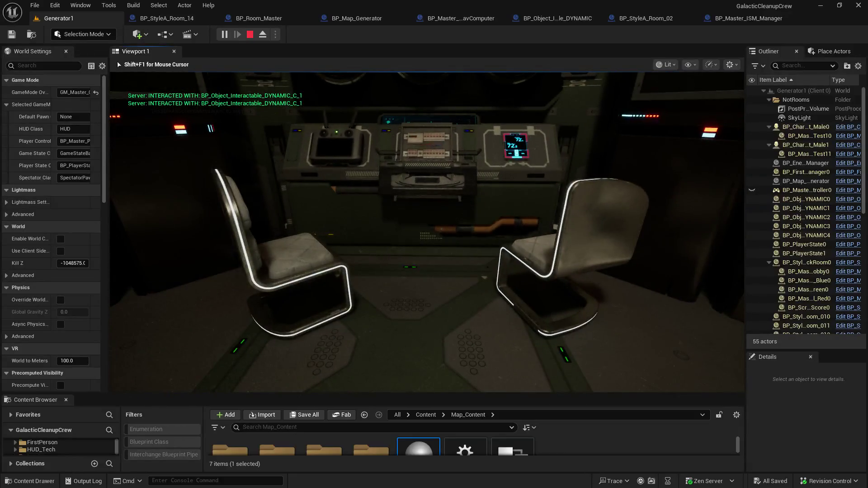
# - Step to and from the controller panel, then face the dark stair corridor
pyautogui.press('w')
pyautogui.press('s')
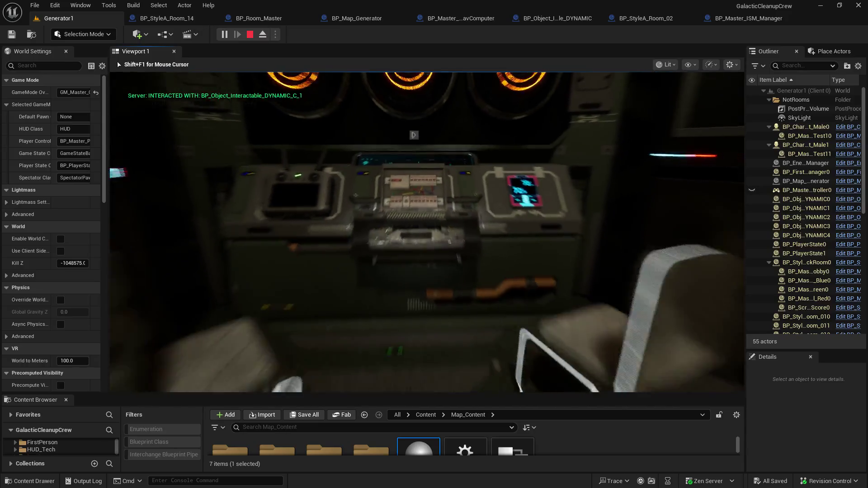
pyautogui.press('w')
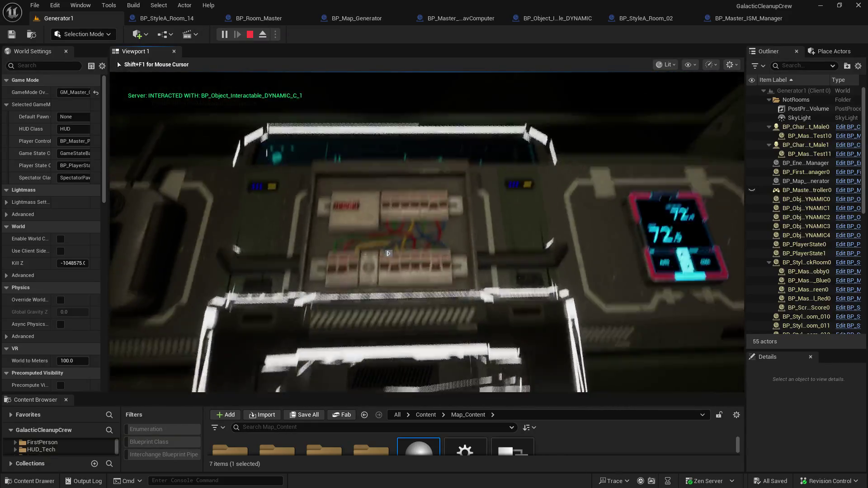
pyautogui.press('s')
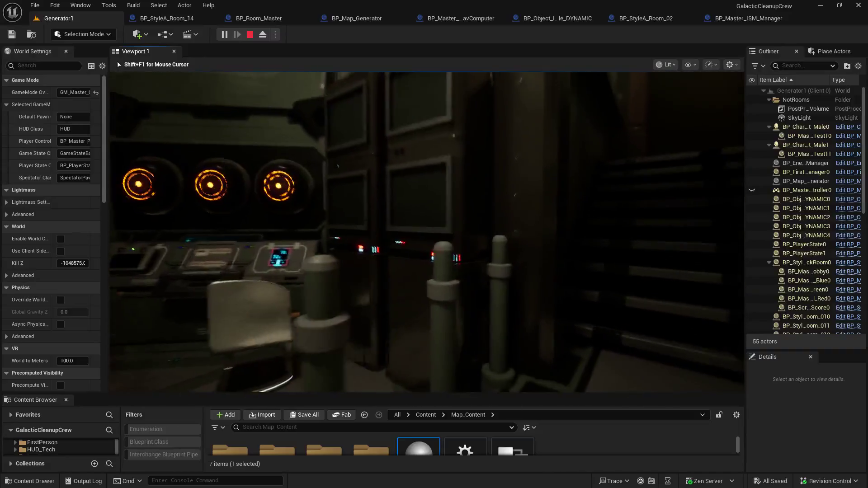
pyautogui.press('w')
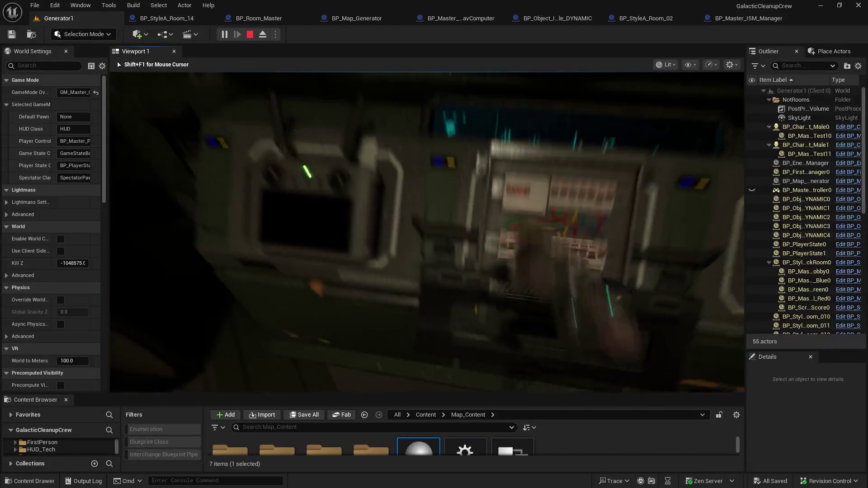
pyautogui.press('s')
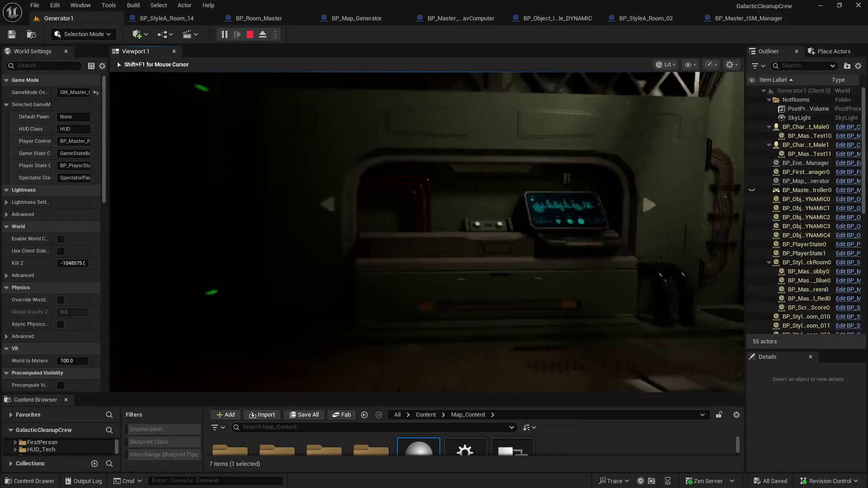
# - Cross the large industrial pipe room to the REACTOR wall and back toward the lit corridor
pyautogui.press('w')
pyautogui.press('w')
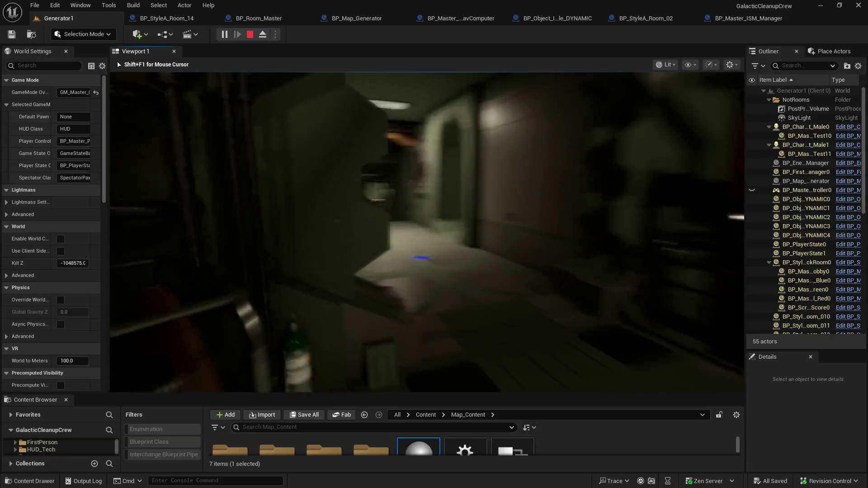
pyautogui.press('w')
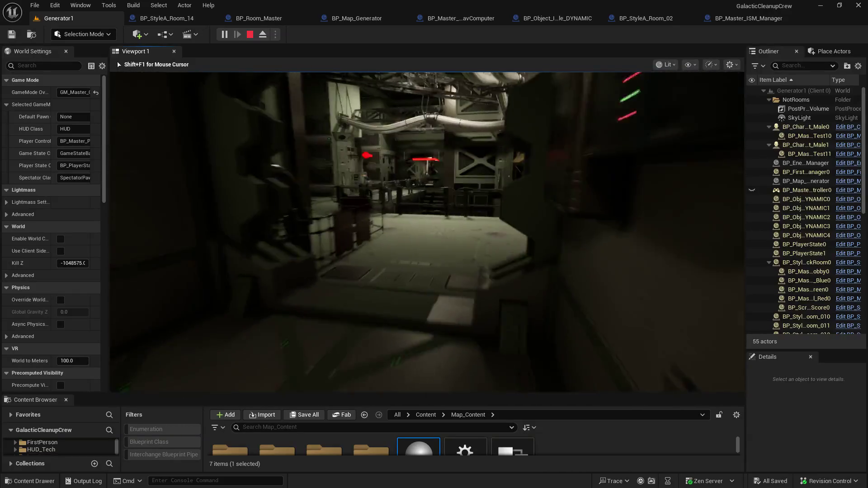
pyautogui.press('w')
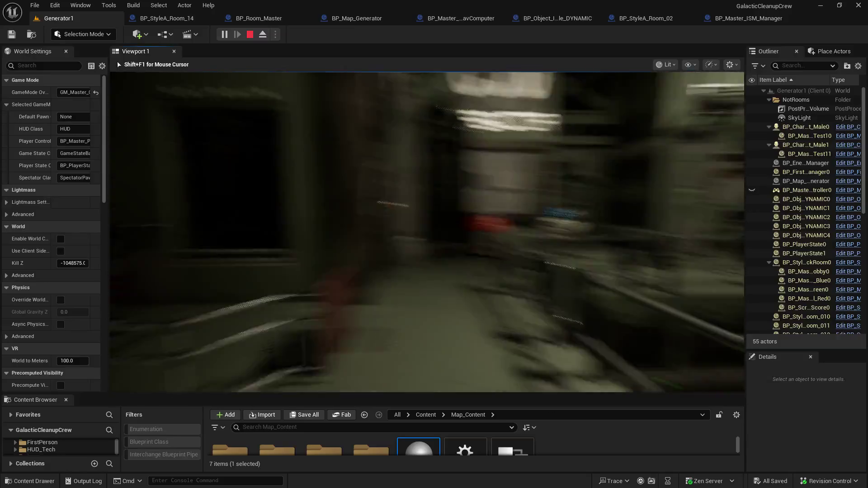
pyautogui.press('w')
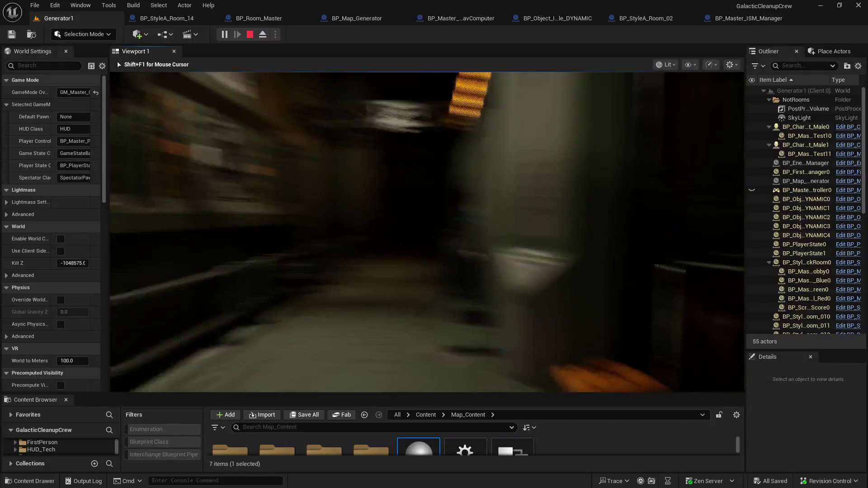
pyautogui.press('w')
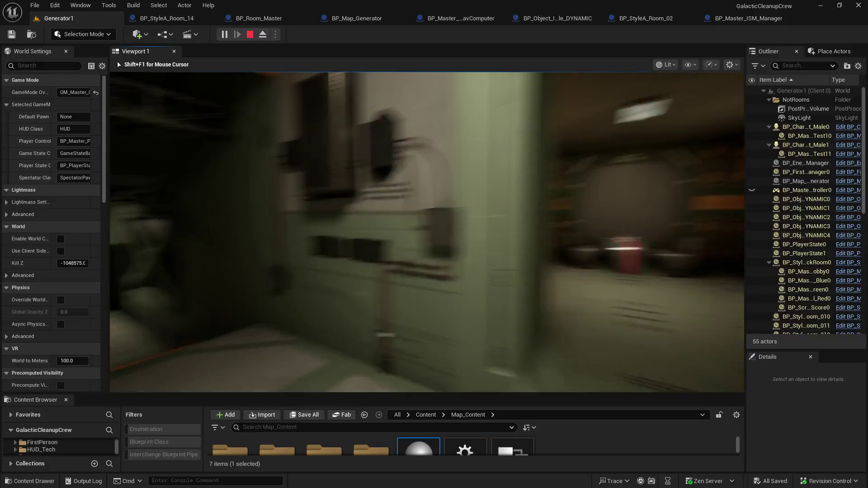
# - Walk past the vending machines, climb two staircases past the red markers into the next room
pyautogui.press('w')
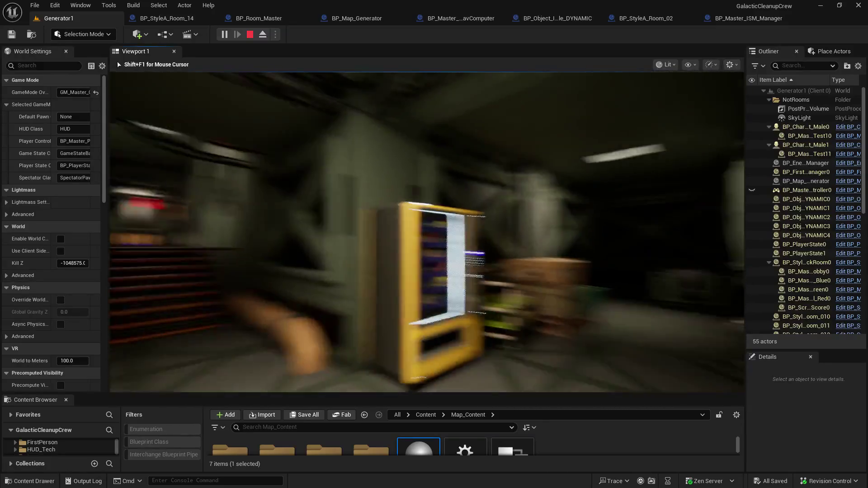
pyautogui.press('w')
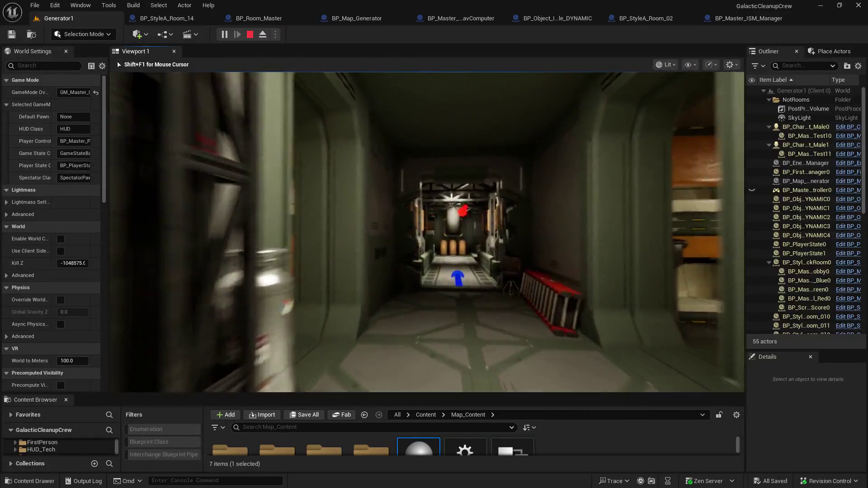
pyautogui.press('w')
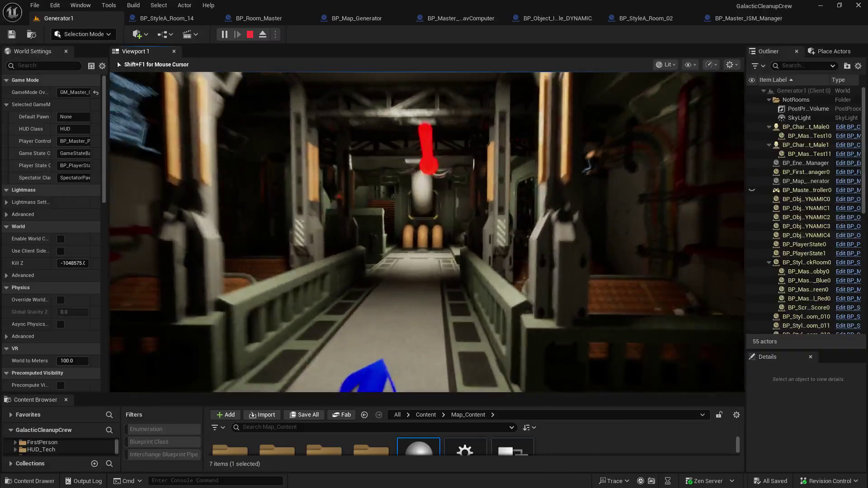
pyautogui.press('w')
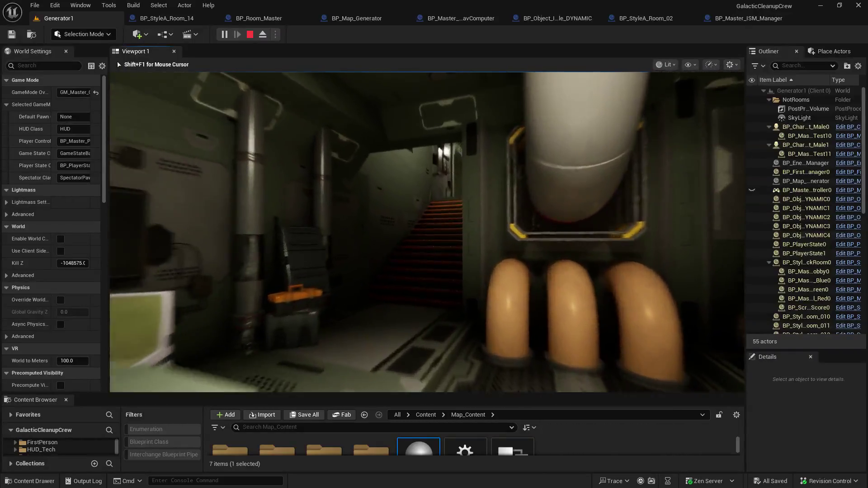
pyautogui.press('w')
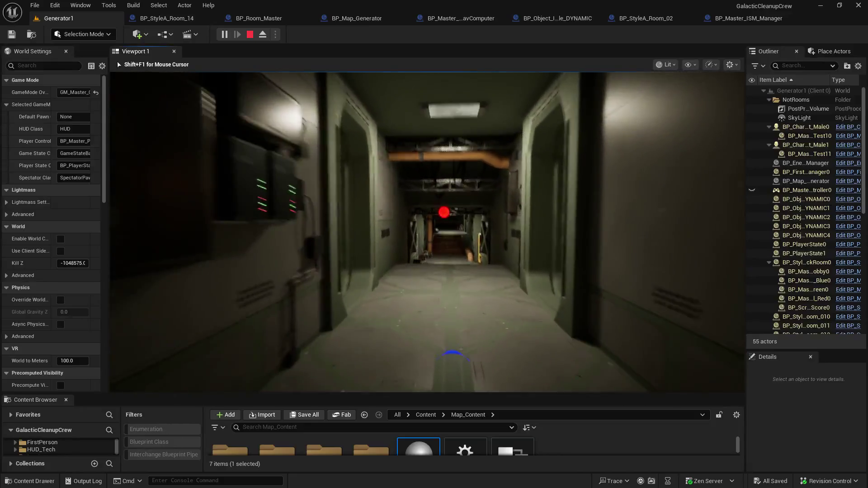
pyautogui.press('w')
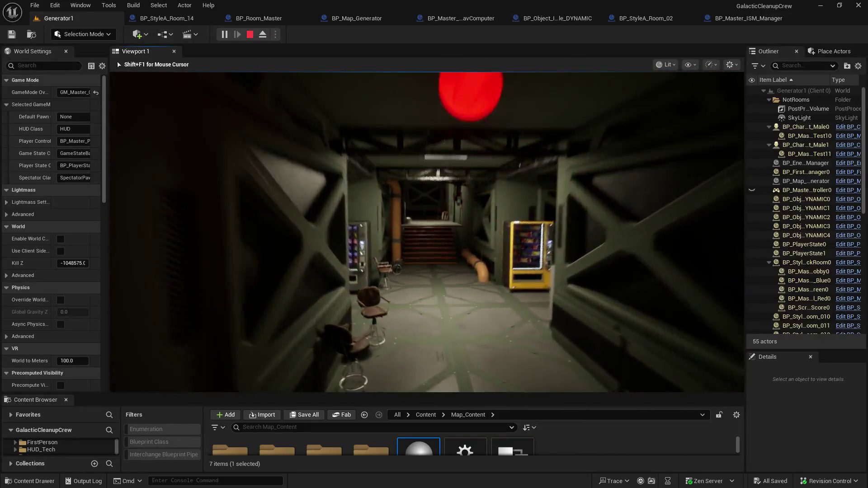
# - Walk up the stairs, through the machinery room and dark corridor, to the yellow-framed tanks
pyautogui.press('w')
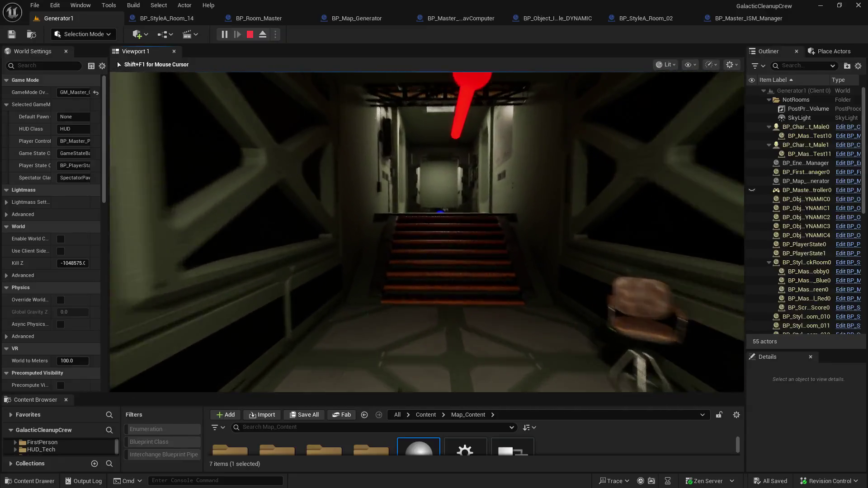
pyautogui.press('w')
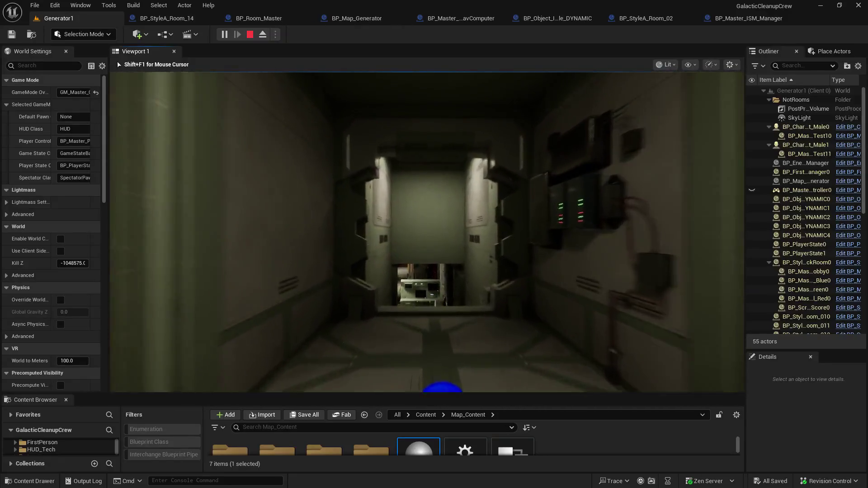
pyautogui.press('w')
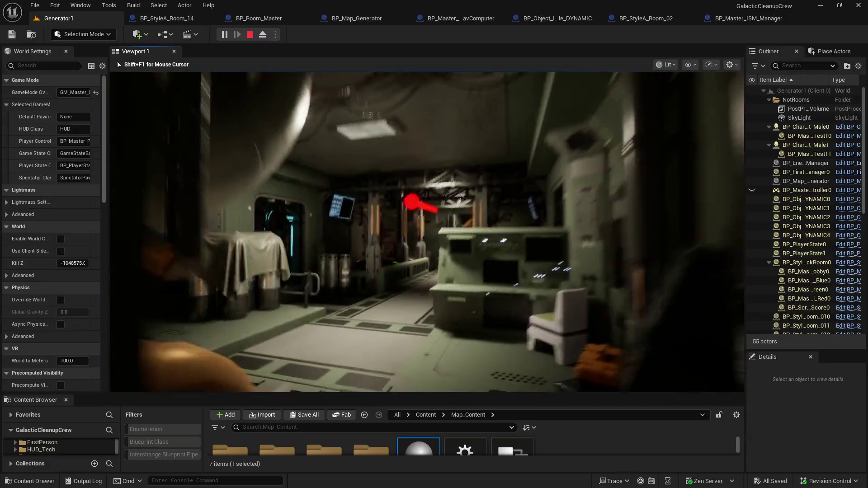
pyautogui.press('w')
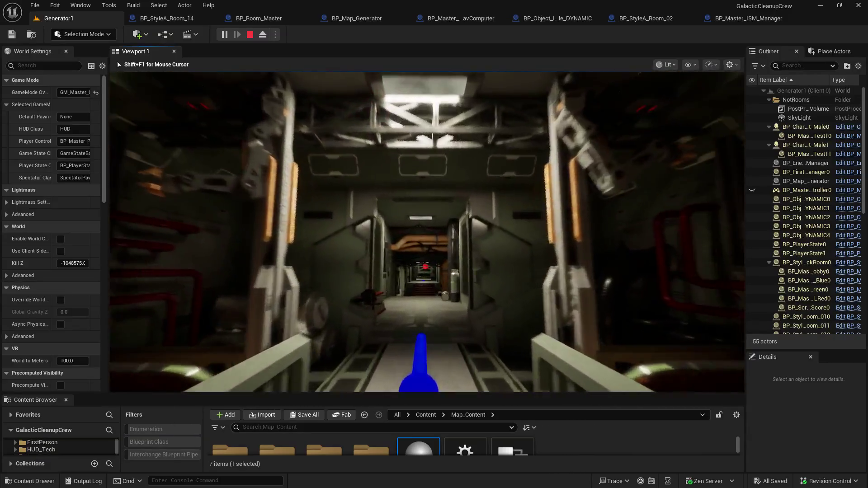
pyautogui.press('w')
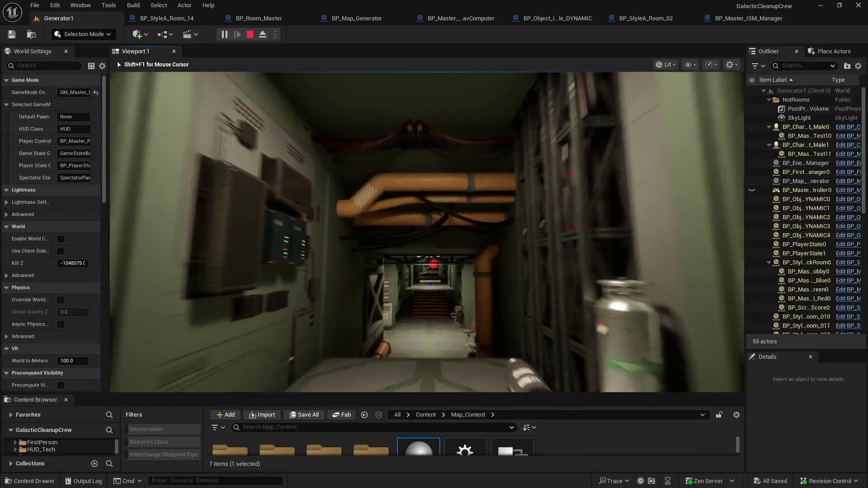
pyautogui.press('w')
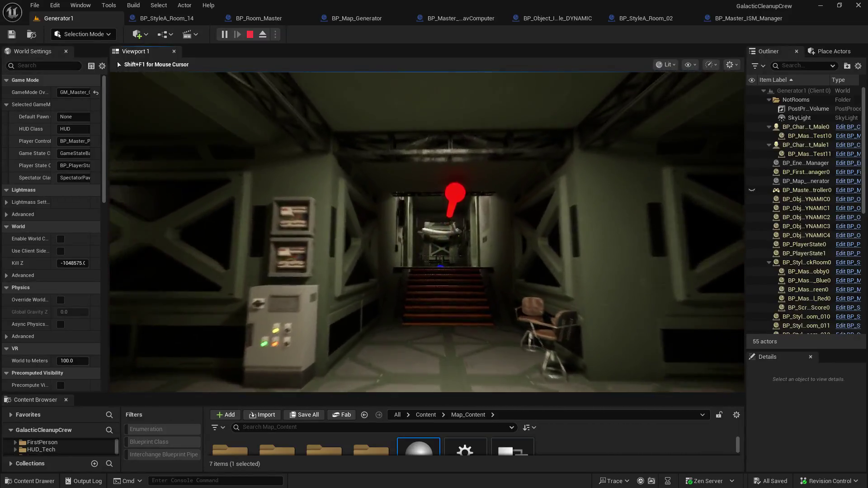
pyautogui.press('w')
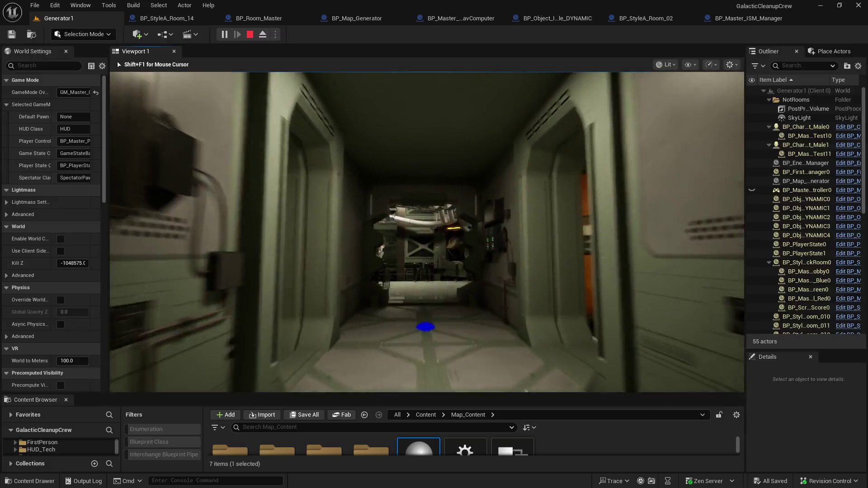
pyautogui.press('w')
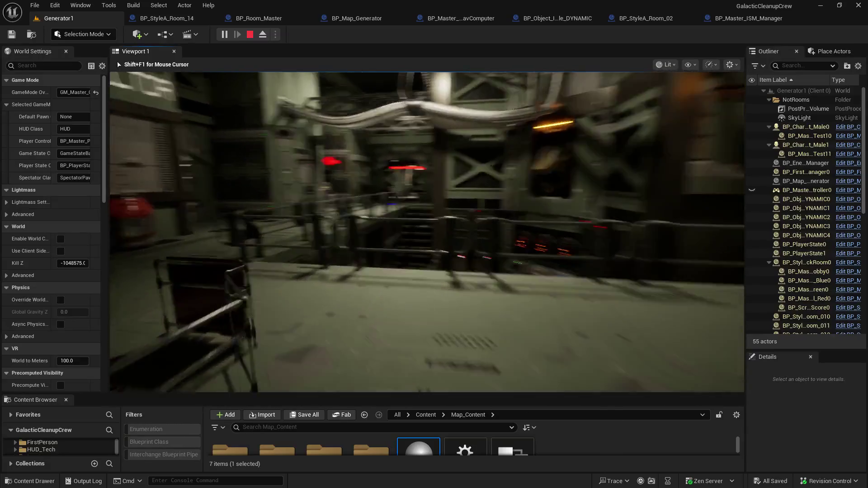
pyautogui.press('w')
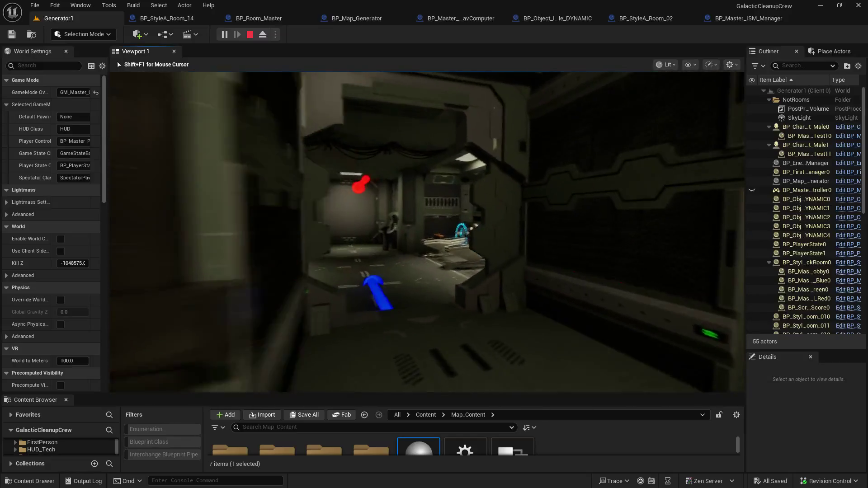
pyautogui.press('w')
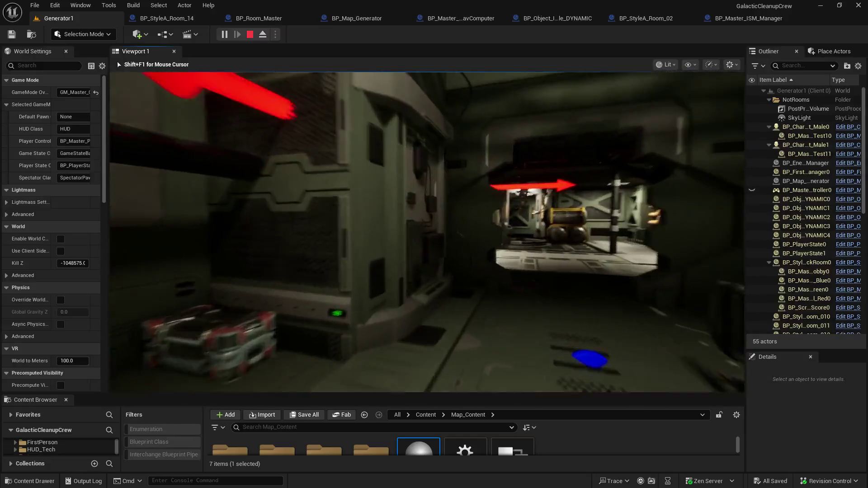
pyautogui.press('w')
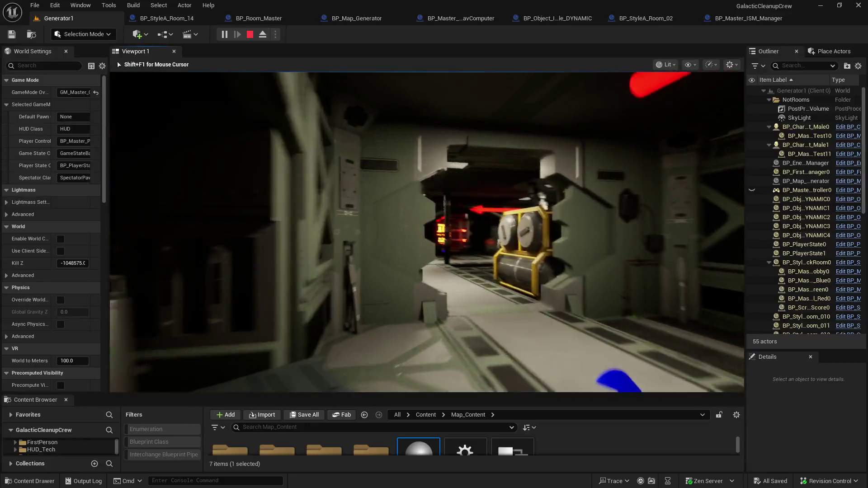
pyautogui.press('w')
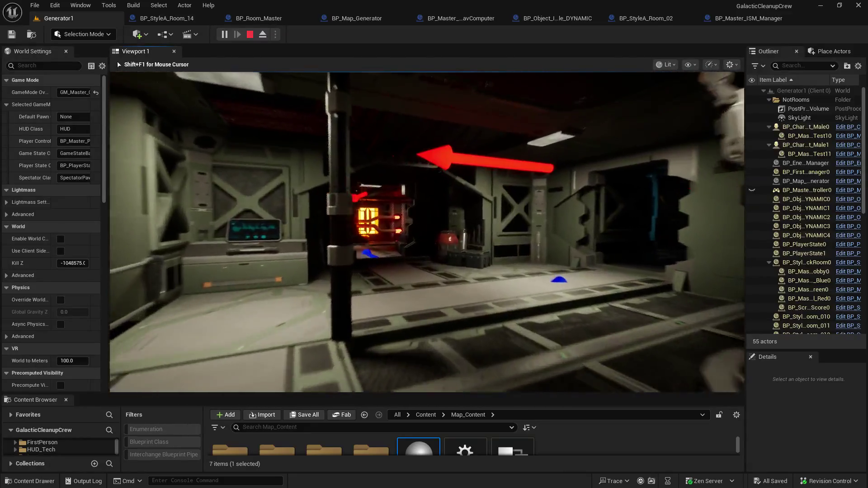
pyautogui.press('w')
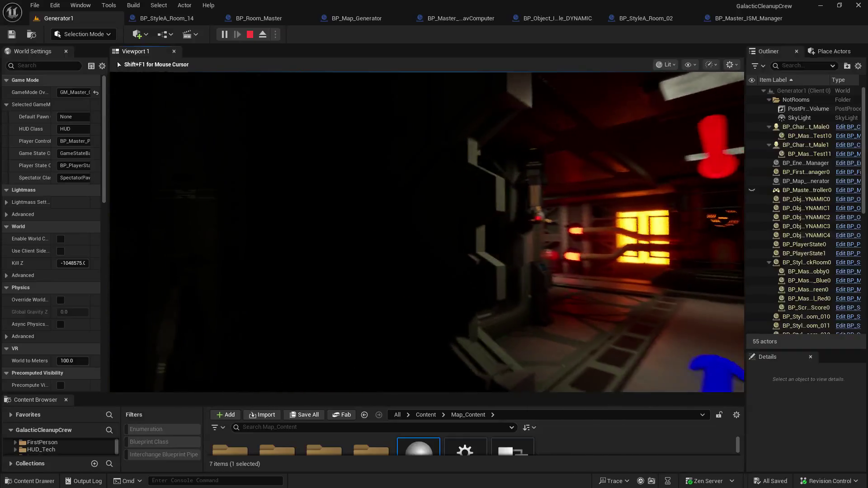
# - Continue through the crate corridor and orange-lit rooms into the locker room
pyautogui.press('w')
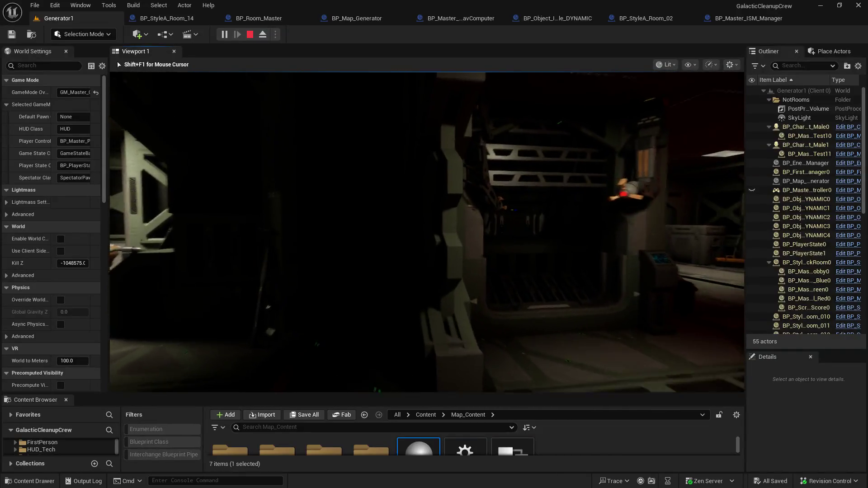
pyautogui.press('w')
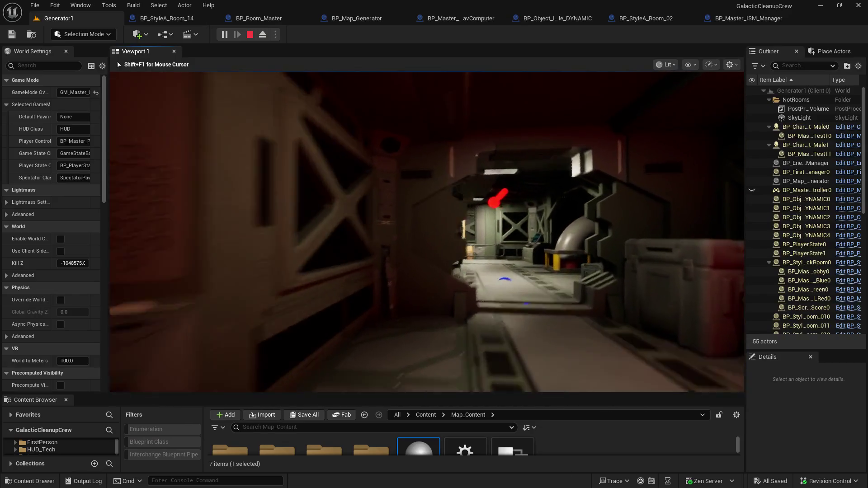
pyautogui.press('w')
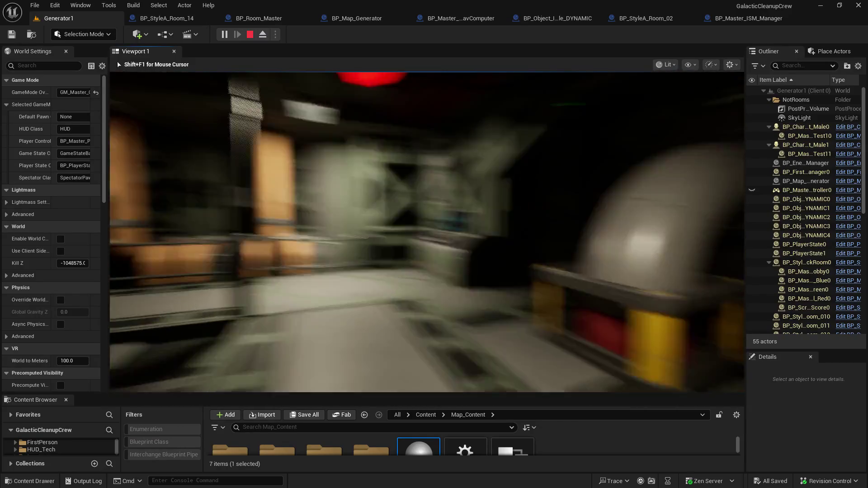
pyautogui.press('w')
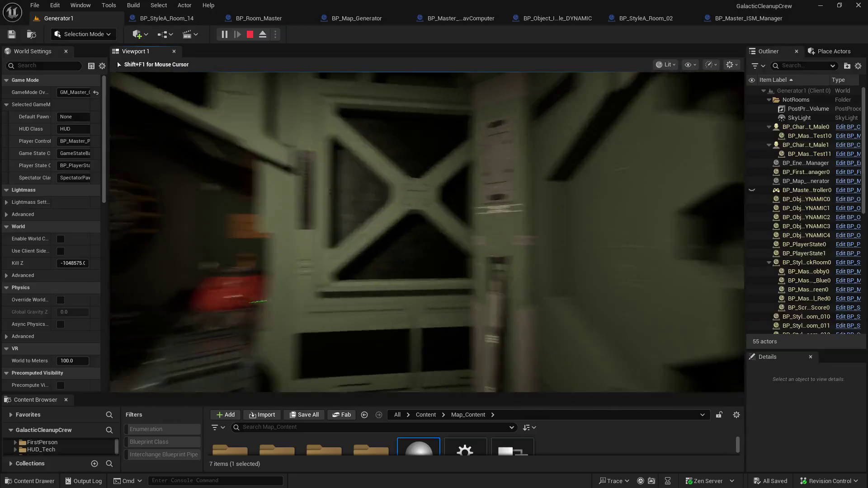
pyautogui.press('w')
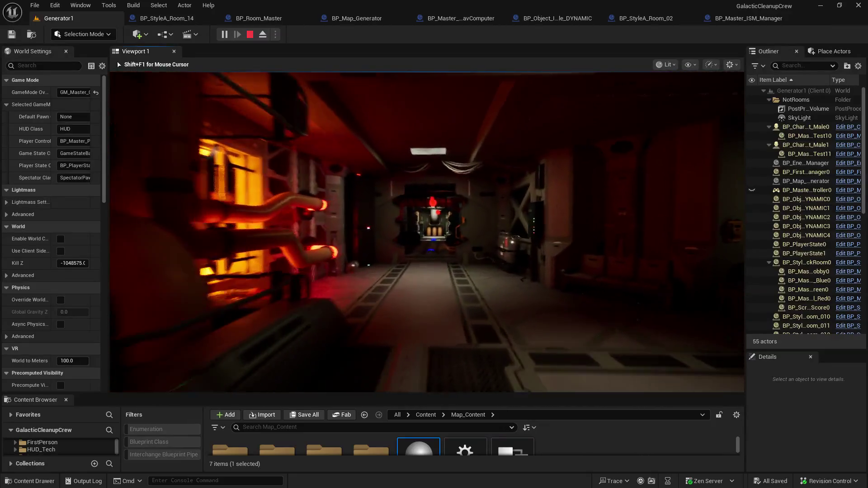
pyautogui.press('w')
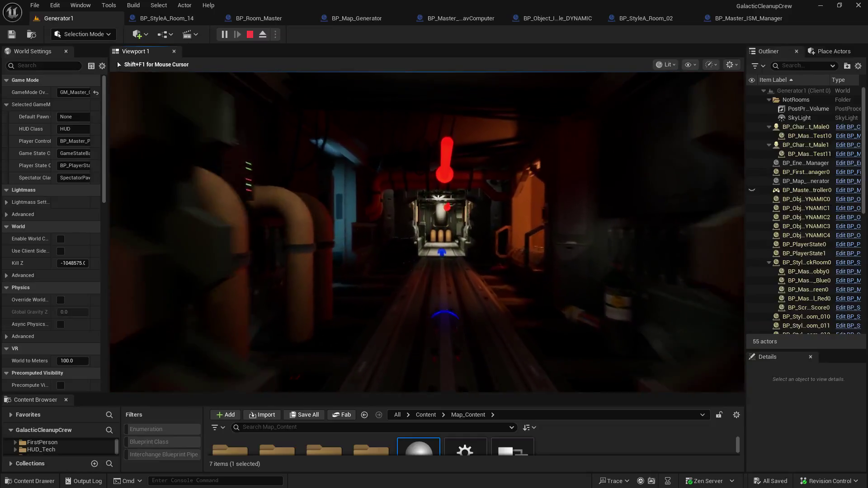
pyautogui.press('w')
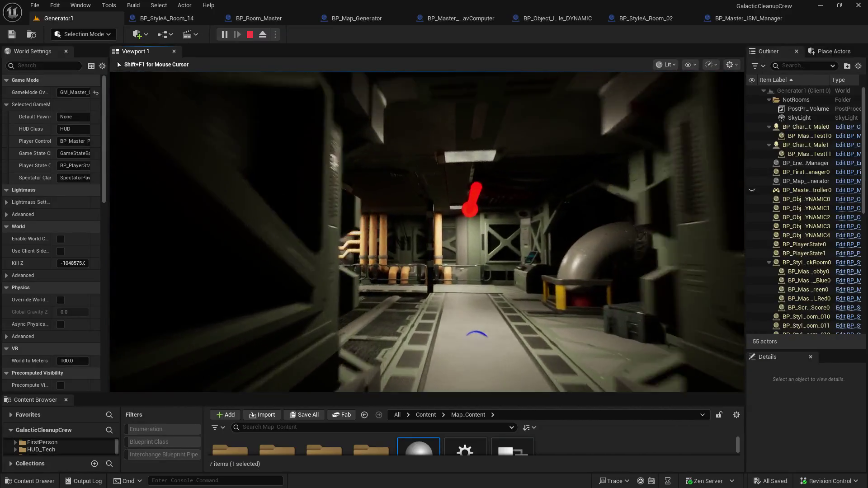
pyautogui.press('w')
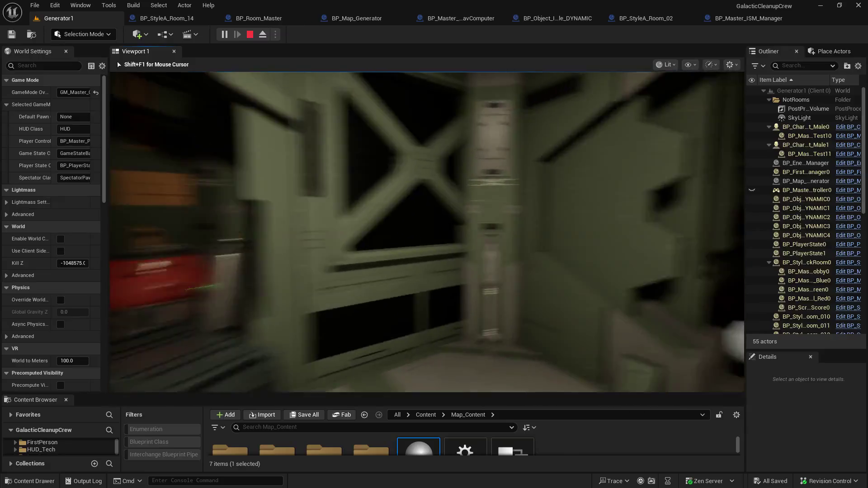
pyautogui.press('w')
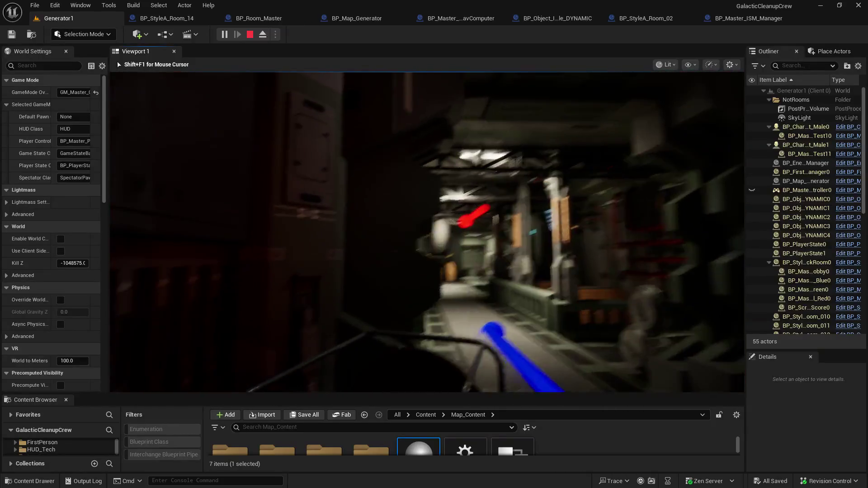
pyautogui.press('w')
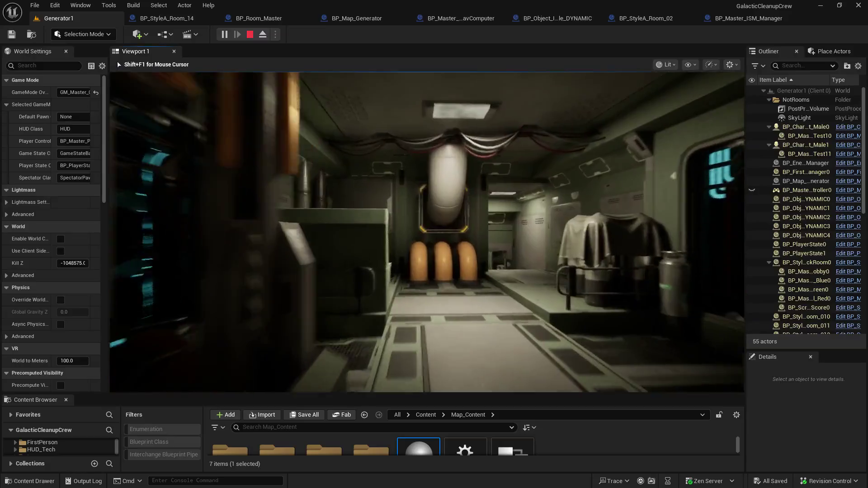
# - Inspect the white machine and console room, climb the staircase, then stop the play session
pyautogui.press('w')
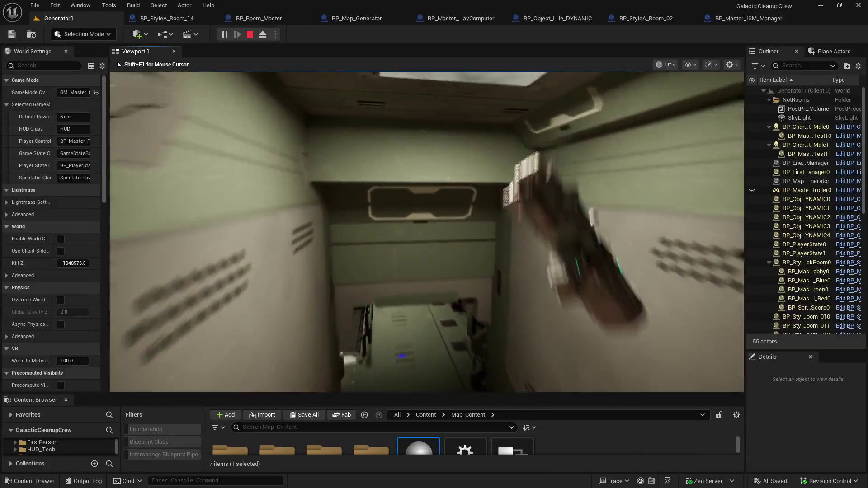
pyautogui.press('w')
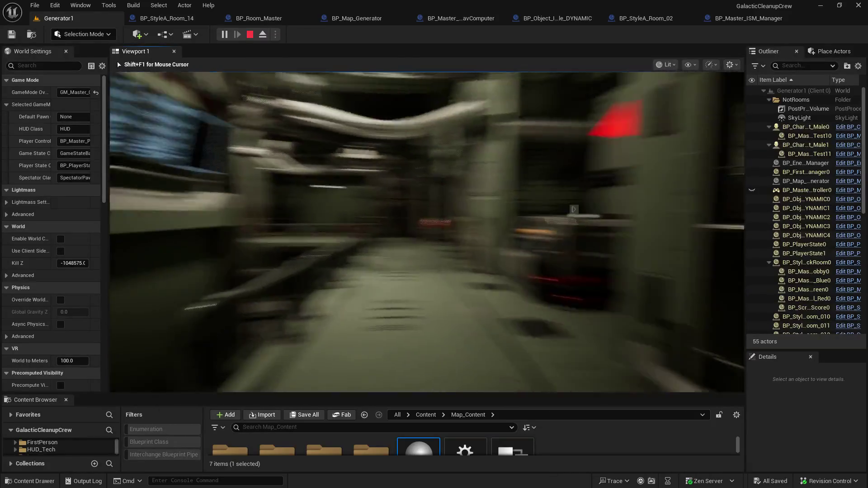
pyautogui.press('w')
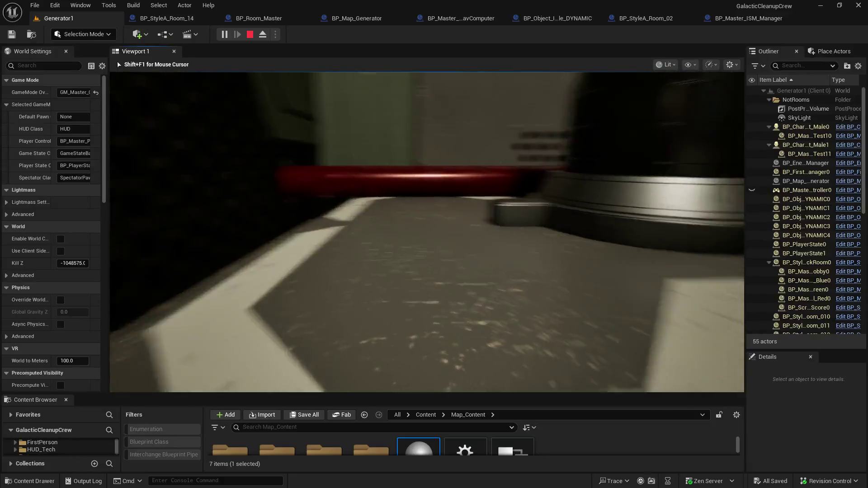
pyautogui.press('w')
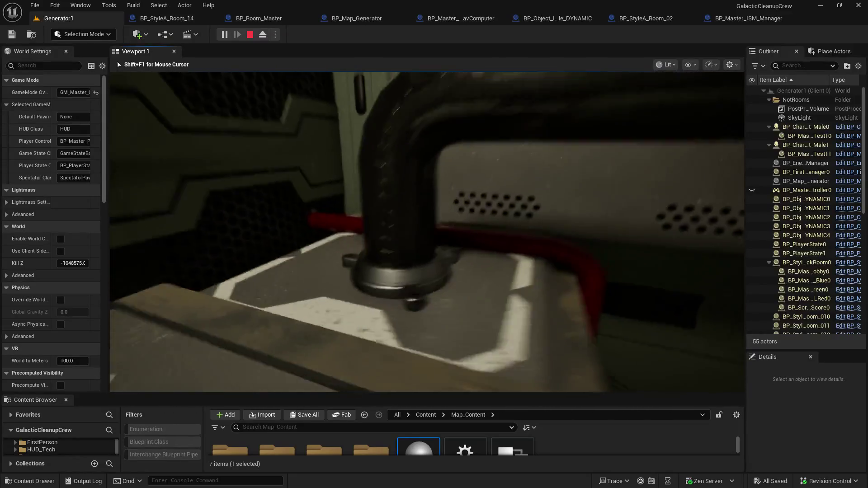
pyautogui.press('w')
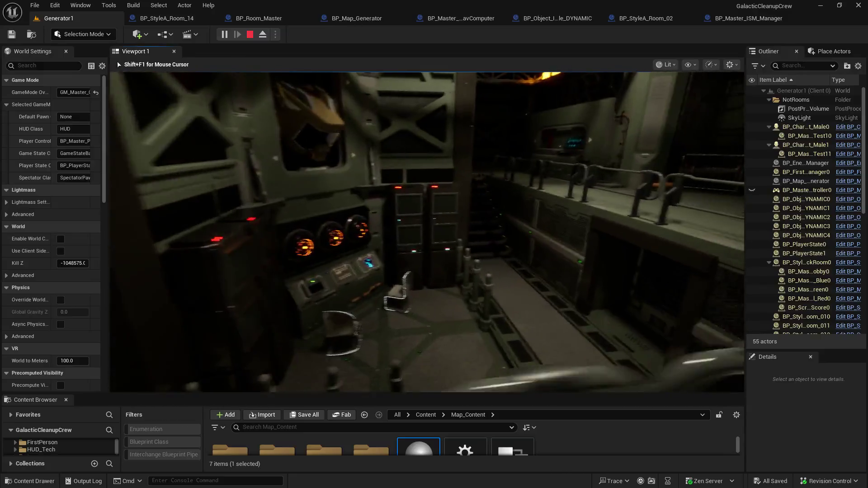
pyautogui.press('w')
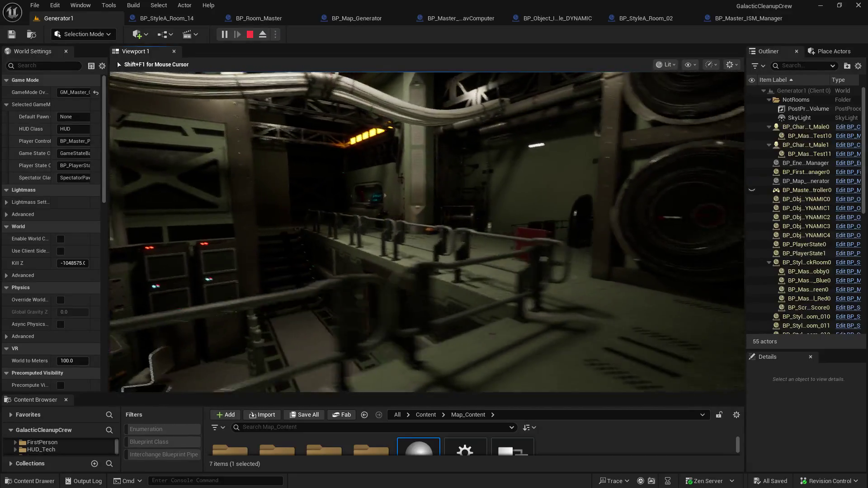
pyautogui.press('w')
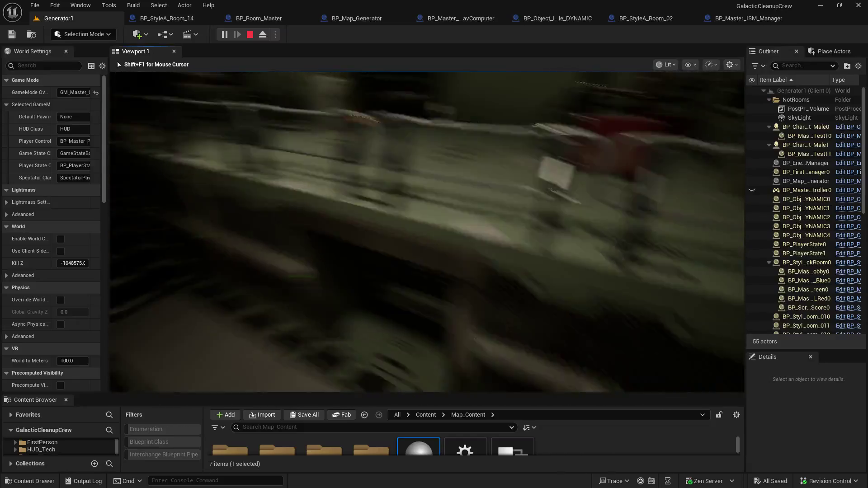
pyautogui.press('w')
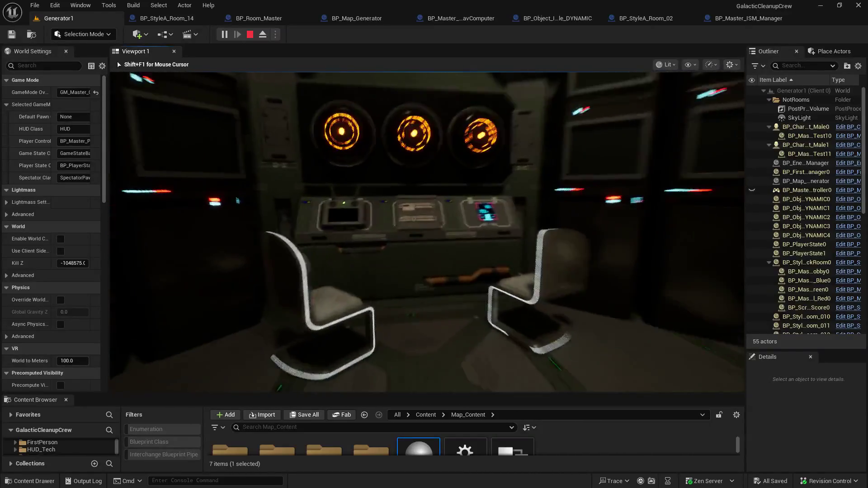
pyautogui.press('w')
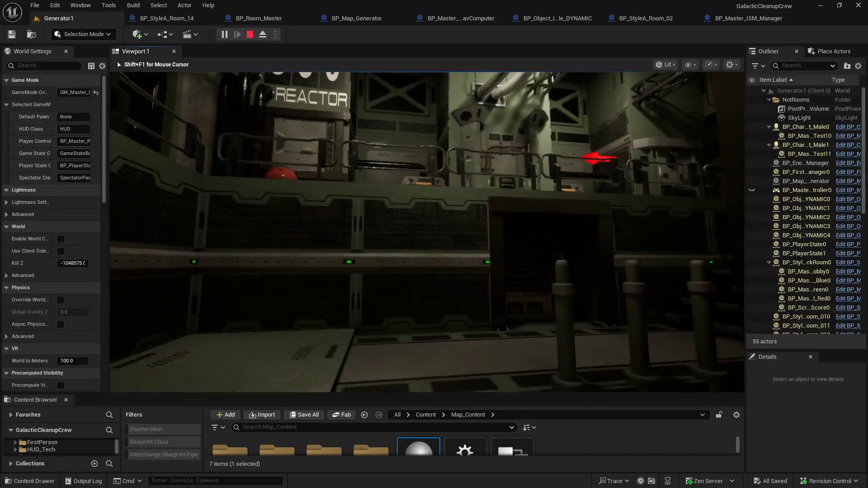
pyautogui.press('w')
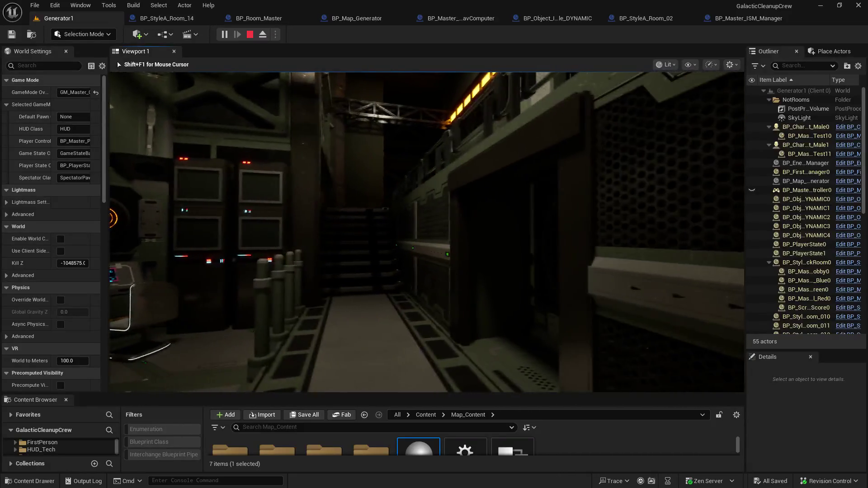
pyautogui.press('w')
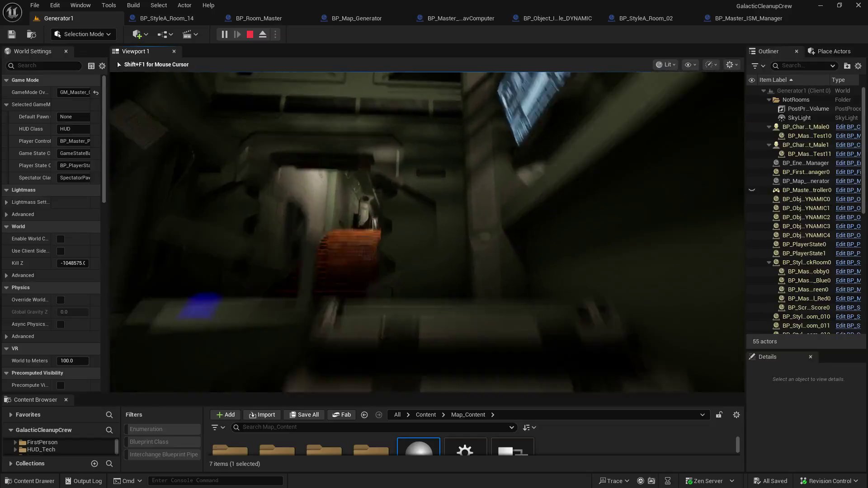
pyautogui.press('w')
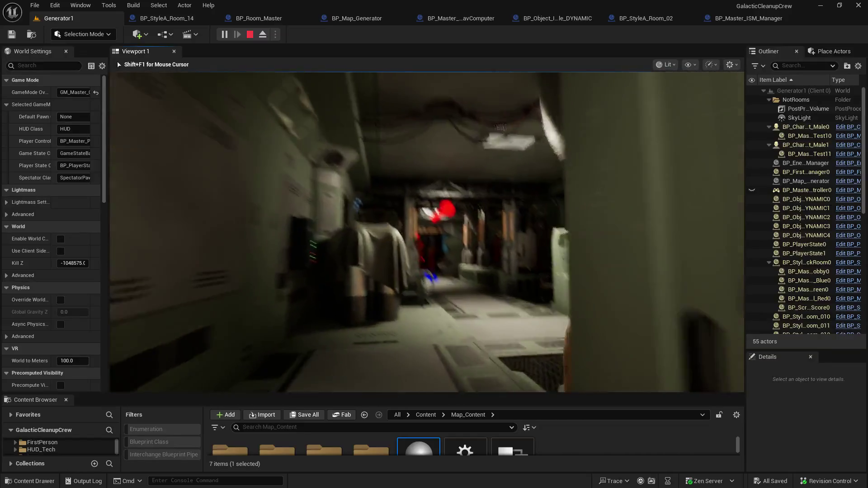
pyautogui.press('w')
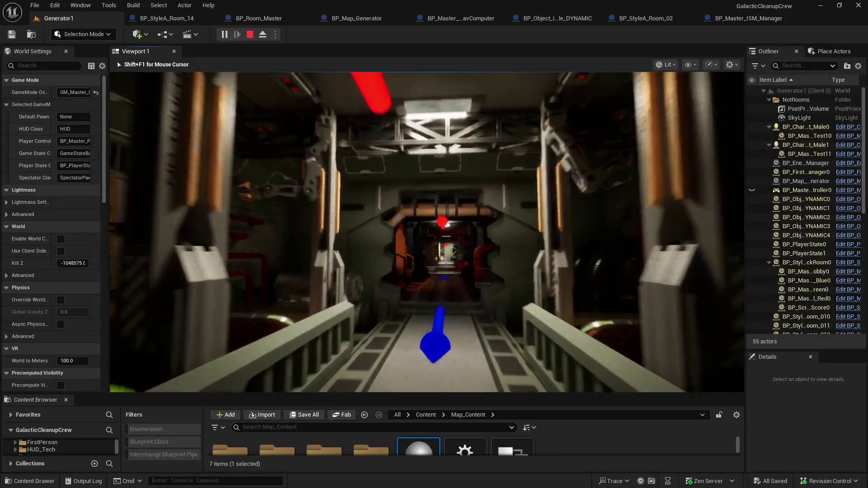
pyautogui.press('Escape')
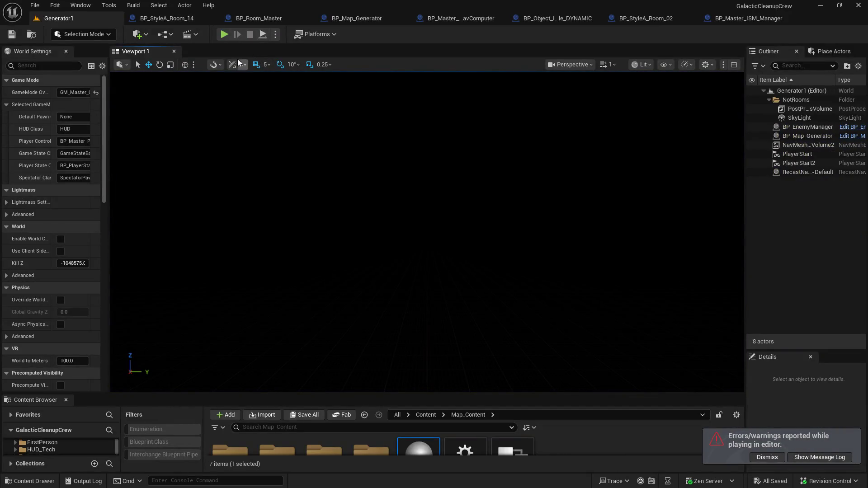
# - Enable Propagate to Children on BP_Map_Generator's Set Visibility node
pyautogui.click(347, 15)
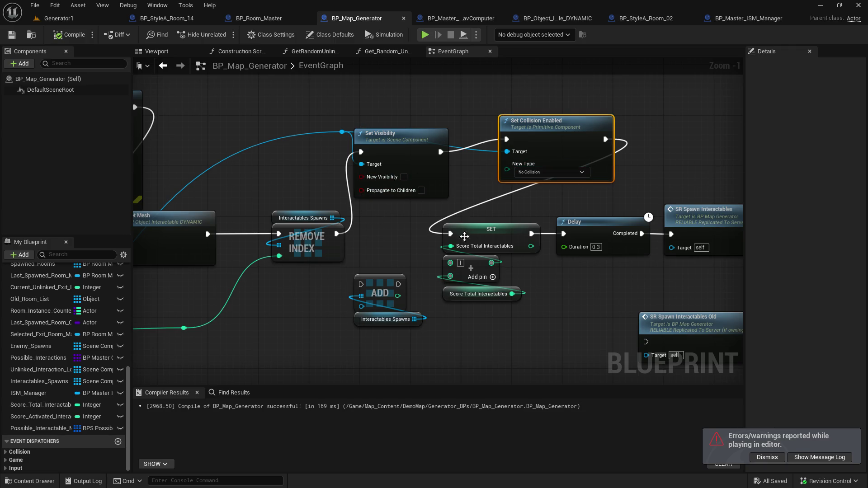
pyautogui.click(422, 190)
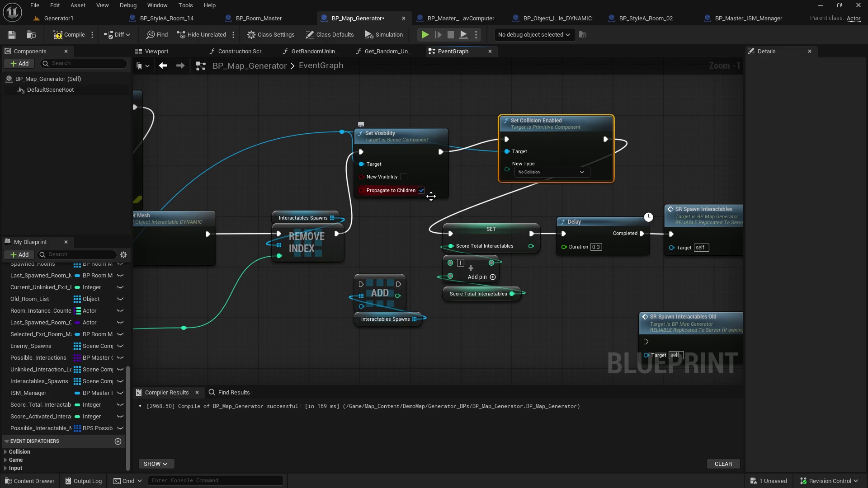
pyautogui.moveTo(583, 270)
pyautogui.mouseDown()
pyautogui.moveTo(484, 233)
pyautogui.moveTo(698, 240)
pyautogui.mouseUp()
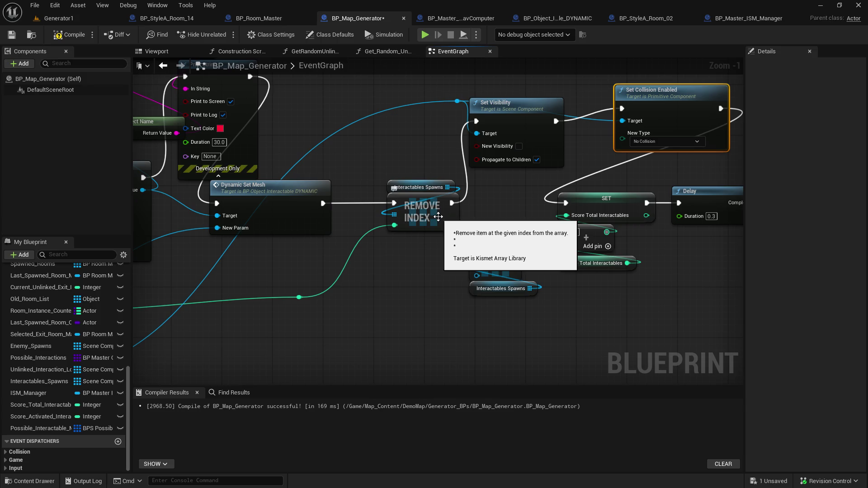
# - Pan to the SR_Spawn_Interactables chain and open the Get_Random_Unlinked_Interactable function graph
pyautogui.moveTo(357, 216)
pyautogui.mouseDown()
pyautogui.moveTo(497, 212)
pyautogui.moveTo(696, 190)
pyautogui.mouseUp()
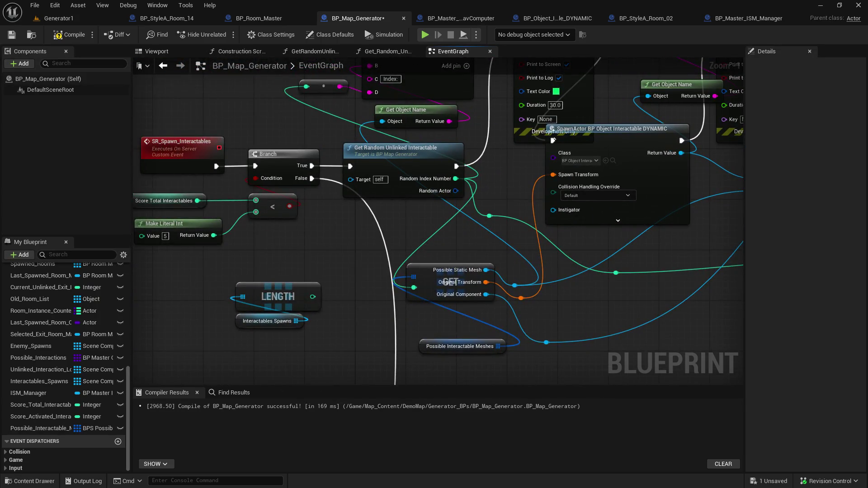
pyautogui.moveTo(434, 181); pyautogui.dragTo(248, 202)
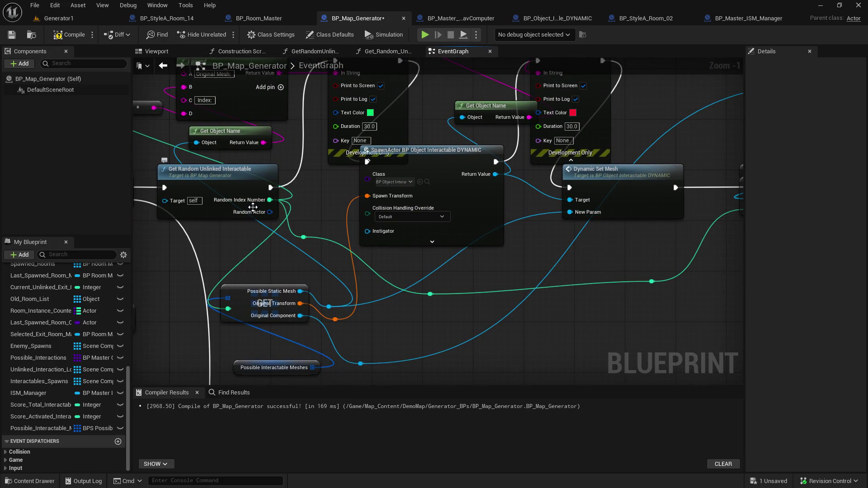
pyautogui.moveTo(318, 199); pyautogui.dragTo(344, 245)
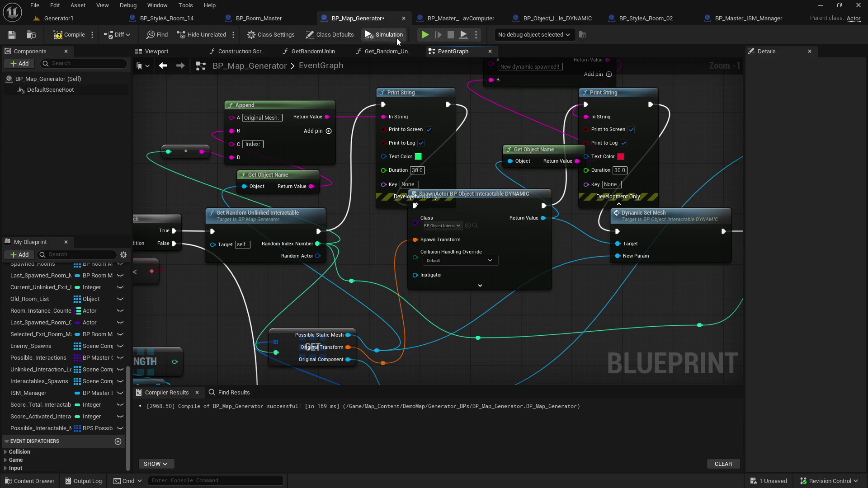
pyautogui.click(385, 51)
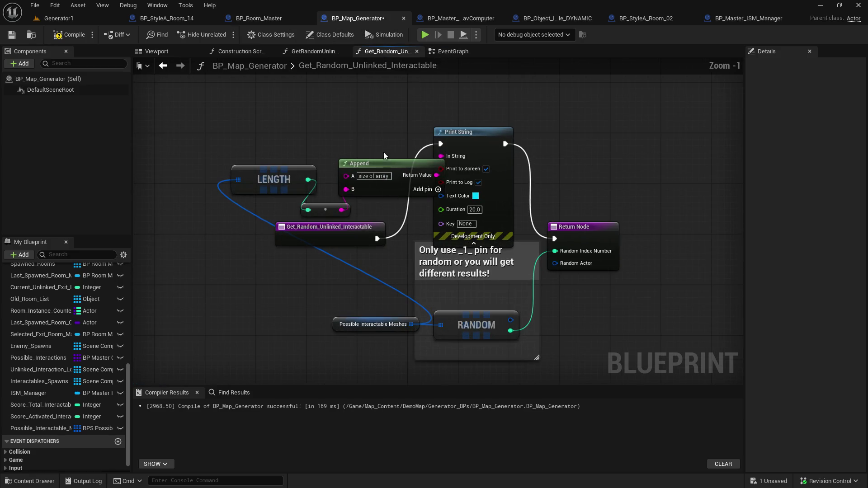
# - Rearrange the Append, LENGTH, conversion and entry nodes in the function graph
pyautogui.moveTo(380, 166); pyautogui.dragTo(340, 120)
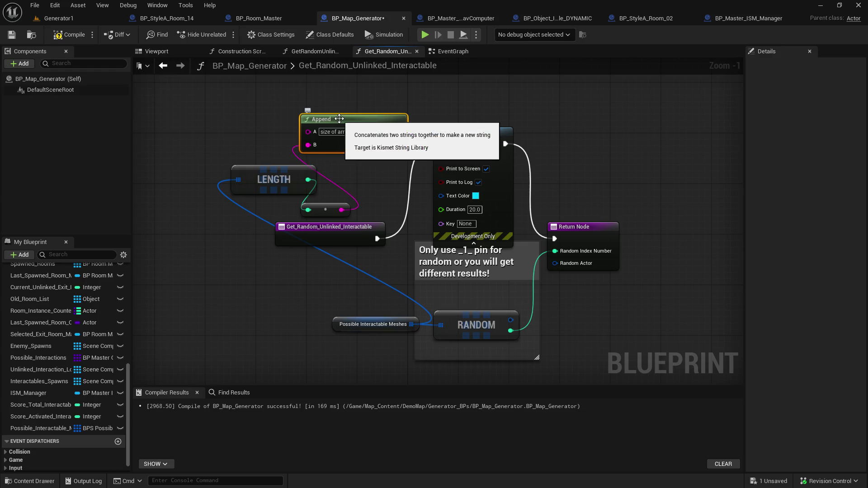
pyautogui.moveTo(276, 177); pyautogui.dragTo(232, 177)
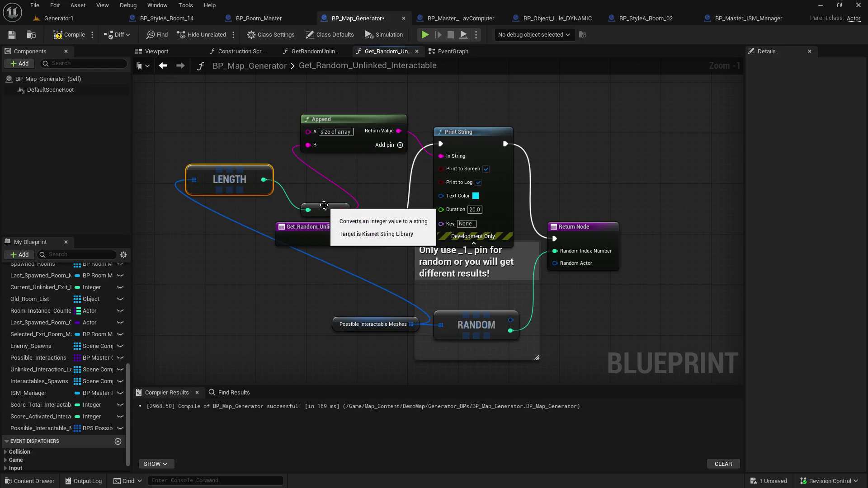
pyautogui.moveTo(326, 210); pyautogui.dragTo(313, 185)
pyautogui.moveTo(315, 225)
pyautogui.mouseDown()
pyautogui.moveTo(292, 222)
pyautogui.moveTo(631, 223)
pyautogui.moveTo(663, 244)
pyautogui.mouseUp()
pyautogui.press('Home')
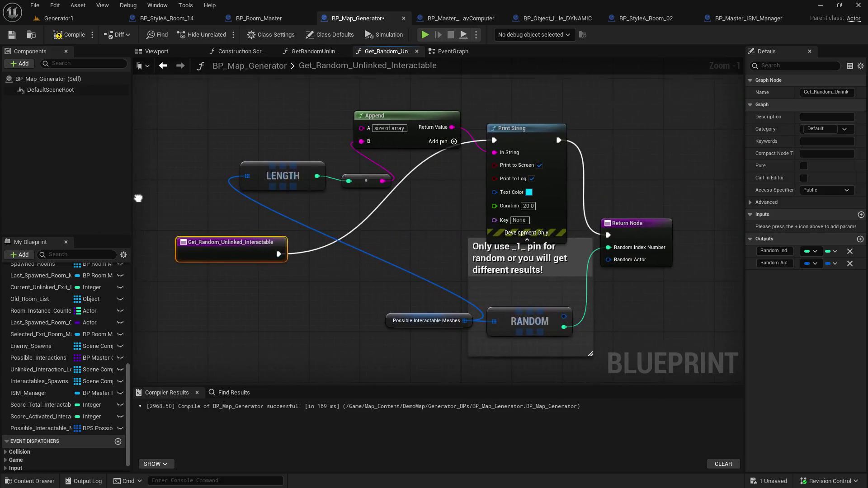
# - Tighten the Append and Print String layout, then compile, save and return to Generator1
pyautogui.moveTo(320, 183)
pyautogui.mouseDown()
pyautogui.moveTo(316, 211)
pyautogui.moveTo(370, 205)
pyautogui.moveTo(339, 160)
pyautogui.mouseUp()
pyautogui.keyDown('ctrl'); pyautogui.click(357, 184); pyautogui.keyUp('ctrl')
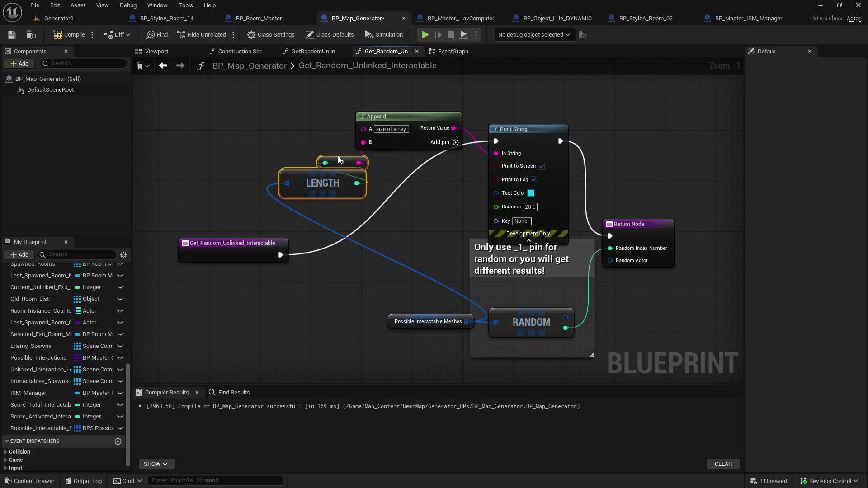
pyautogui.moveTo(405, 120)
pyautogui.mouseDown()
pyautogui.moveTo(329, 113)
pyautogui.moveTo(320, 122)
pyautogui.mouseUp()
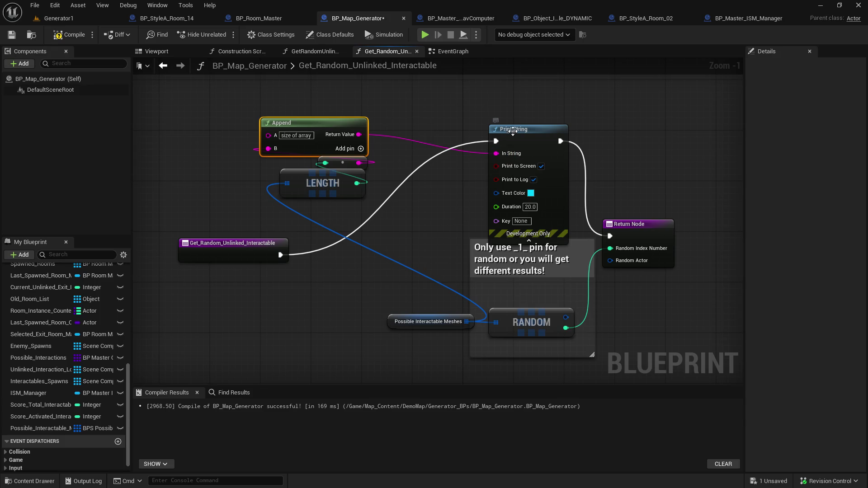
pyautogui.moveTo(513, 131); pyautogui.dragTo(518, 117)
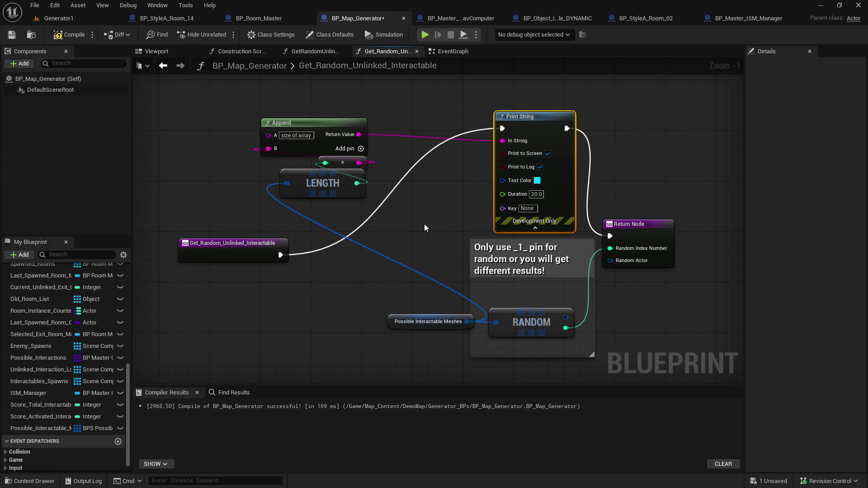
pyautogui.moveTo(425, 224); pyautogui.dragTo(375, 218)
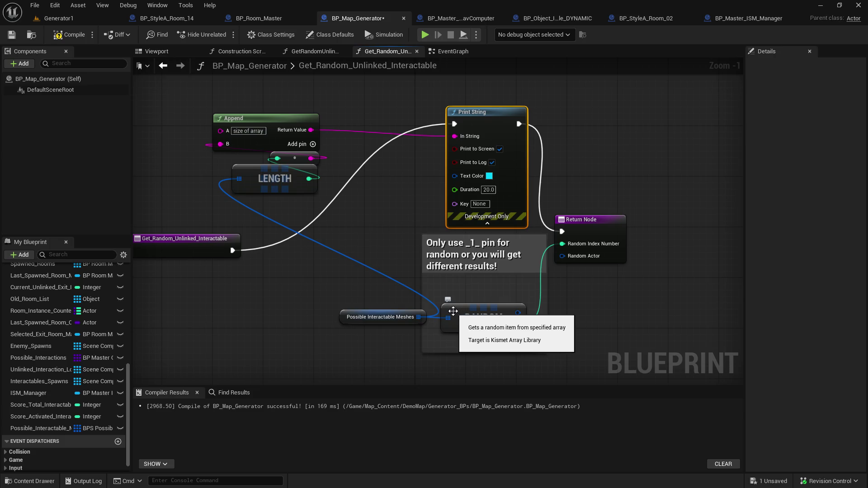
pyautogui.click(12, 35)
pyautogui.click(108, 19)
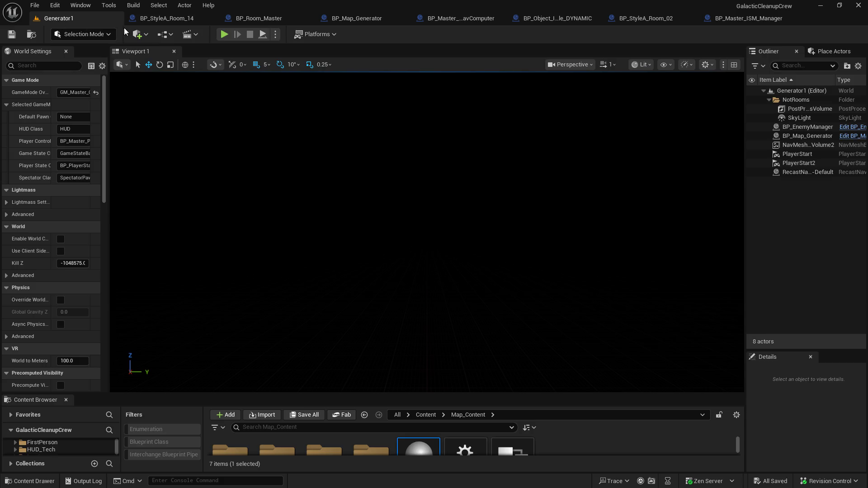
# - Run a play-test that logs SM_POWER_GENERATOR_01 spawns at indexes 0 and 6, then stop it
pyautogui.click(222, 32)
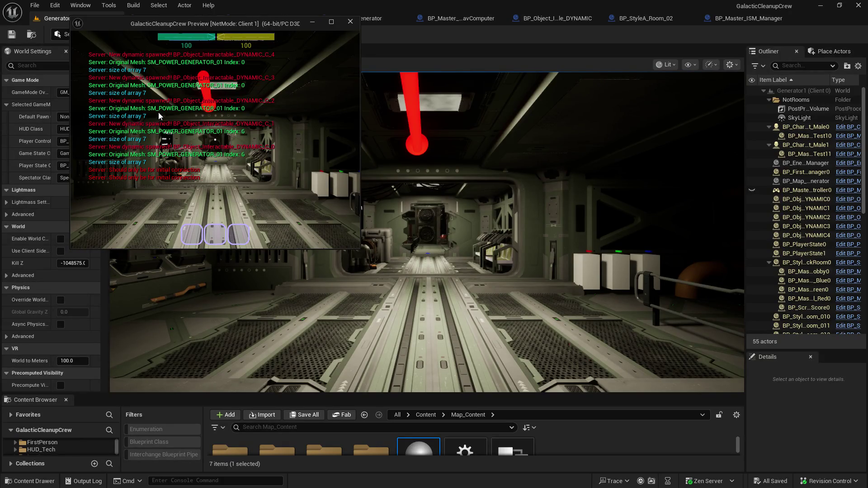
pyautogui.click(378, 34)
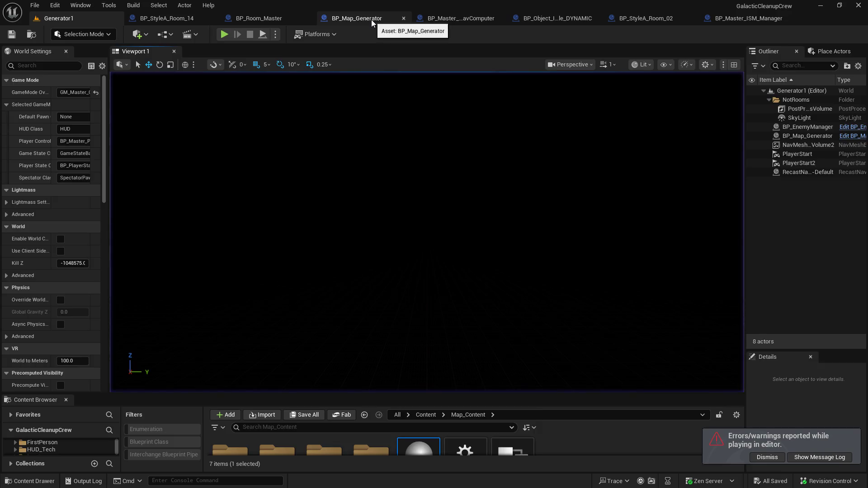
pyautogui.click(371, 20)
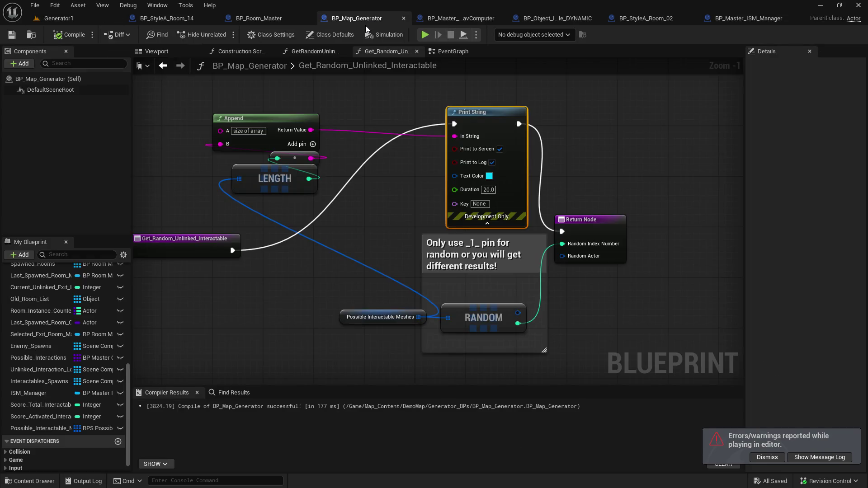
# - Glance at the NavComputer and BP_Room_Master blueprints, then locate REMOVE INDEX in BP_Map_Generator's EventGraph
pyautogui.click(470, 18)
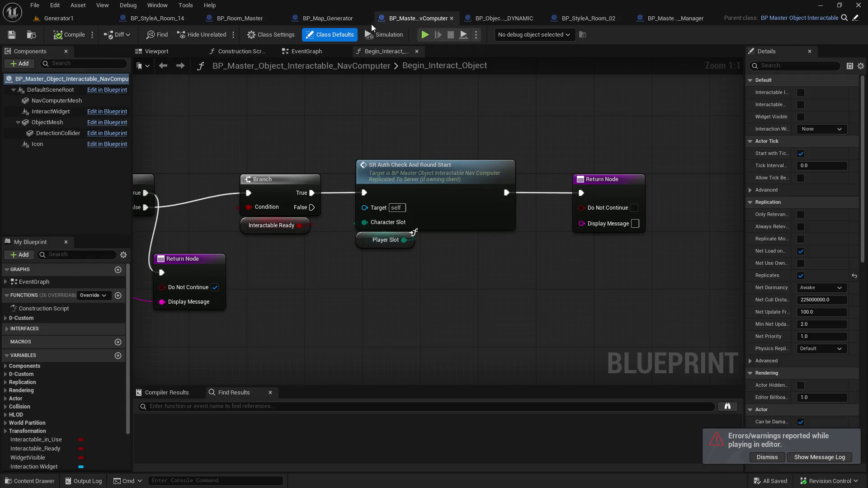
pyautogui.click(330, 20)
pyautogui.click(267, 24)
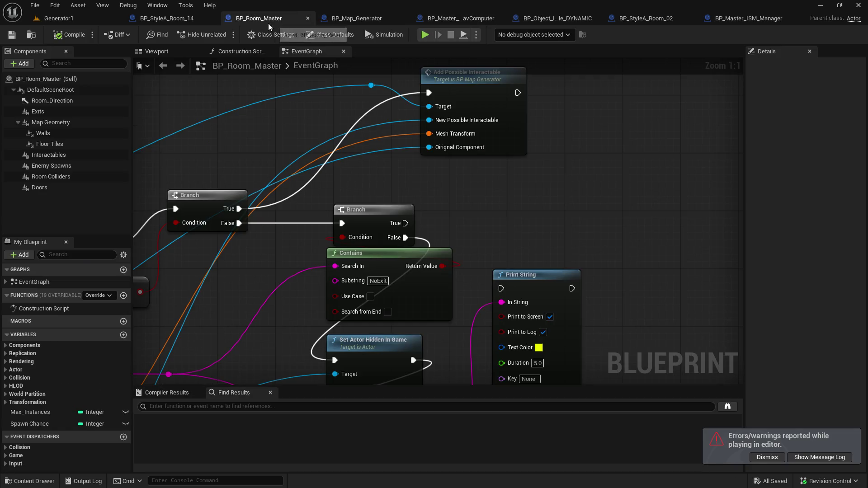
pyautogui.click(343, 22)
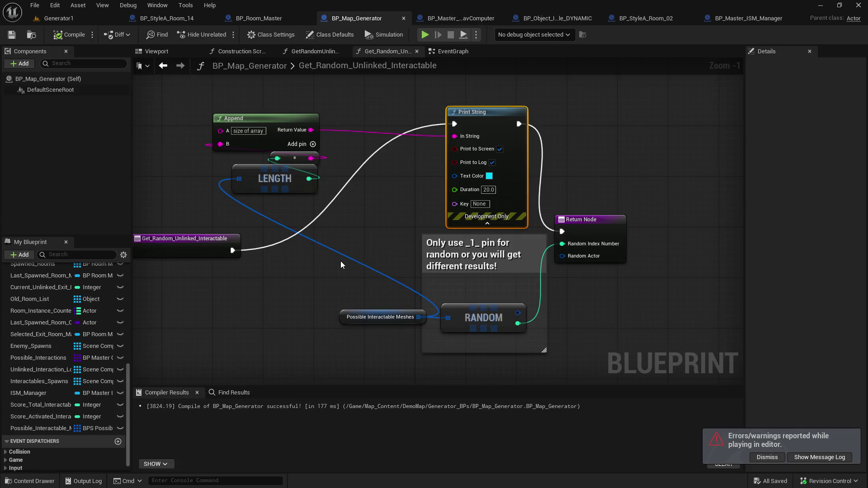
pyautogui.click(439, 50)
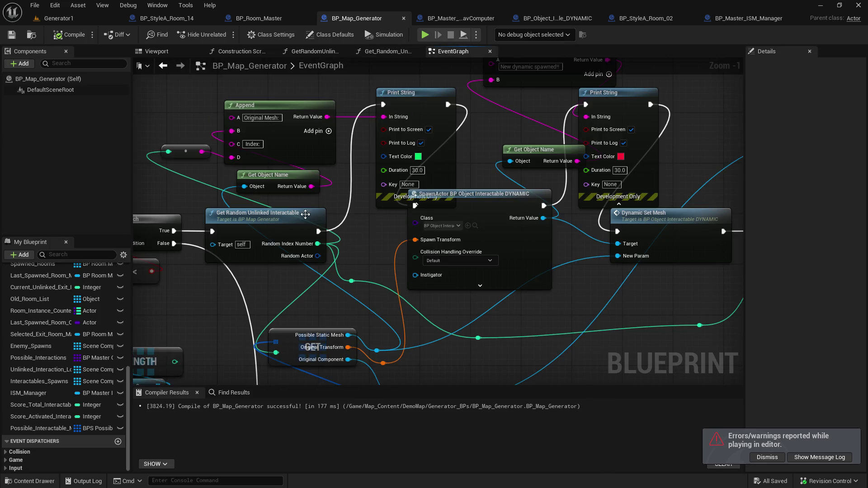
pyautogui.scroll(1, 189, 161)
pyautogui.moveTo(190, 160)
pyautogui.mouseDown()
pyautogui.moveTo(325, 128)
pyautogui.moveTo(491, 204)
pyautogui.moveTo(460, 177)
pyautogui.moveTo(78, 186)
pyautogui.mouseUp()
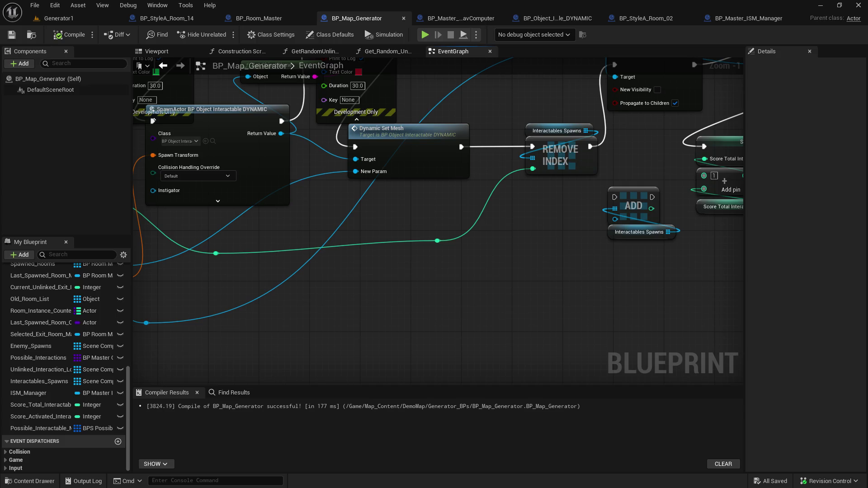
pyautogui.moveTo(212, 202); pyautogui.dragTo(112, 345)
# - Replace REMOVE INDEX's Interactables Spawns input with a Possible Interactable Meshes getter and compile
pyautogui.moveTo(68, 428)
pyautogui.mouseDown()
pyautogui.moveTo(289, 398)
pyautogui.moveTo(382, 362)
pyautogui.moveTo(424, 363)
pyautogui.mouseUp()
pyautogui.click(427, 366)
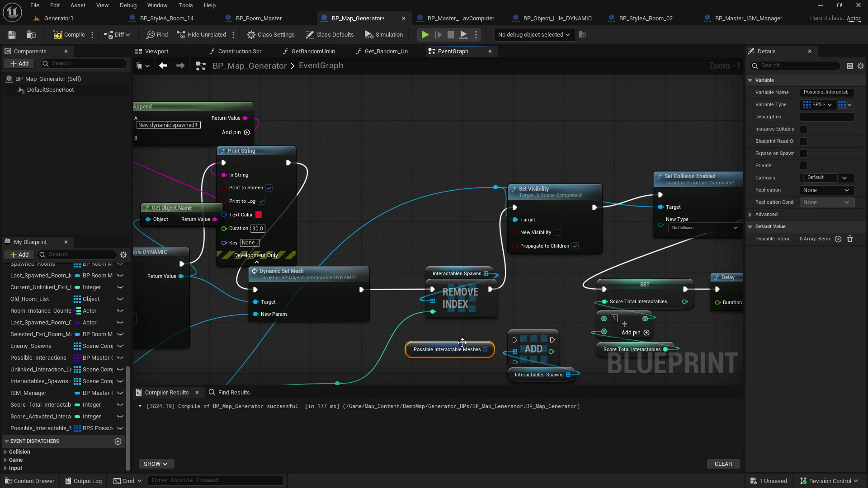
pyautogui.moveTo(485, 349)
pyautogui.mouseDown()
pyautogui.moveTo(427, 303)
pyautogui.moveTo(437, 304)
pyautogui.mouseUp()
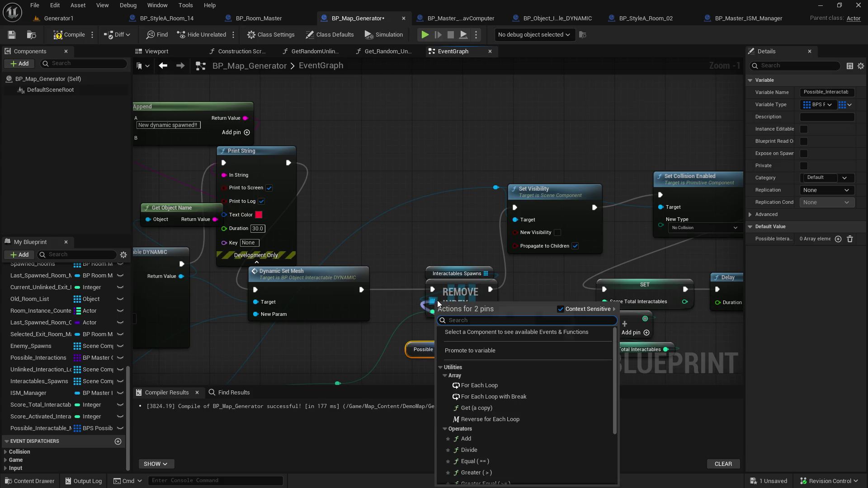
pyautogui.click(437, 236)
pyautogui.click(443, 274)
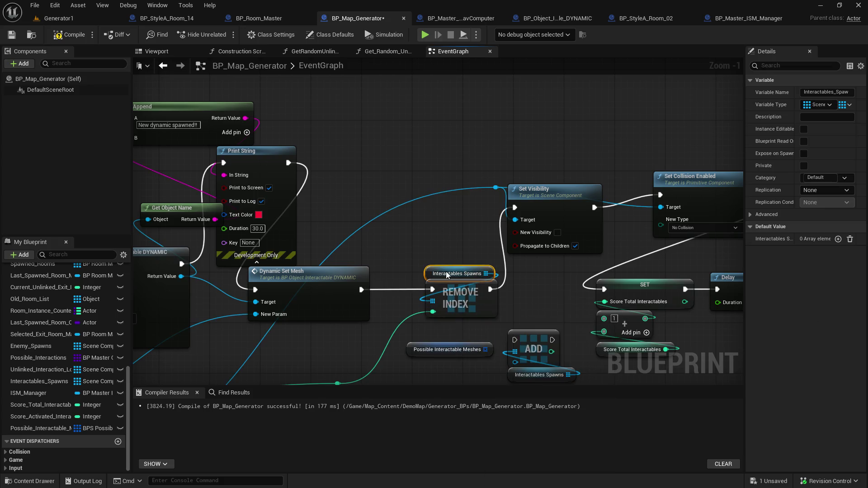
pyautogui.press('Delete')
pyautogui.moveTo(485, 349); pyautogui.dragTo(434, 303)
pyautogui.click(13, 35)
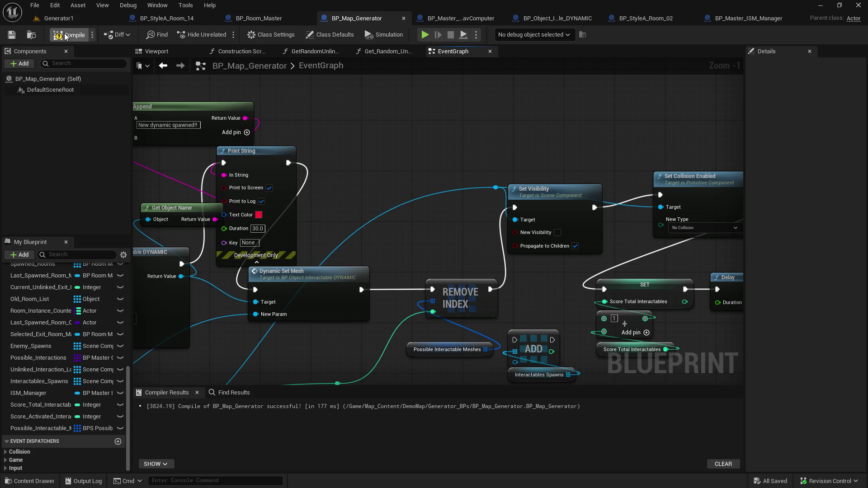
pyautogui.click(68, 20)
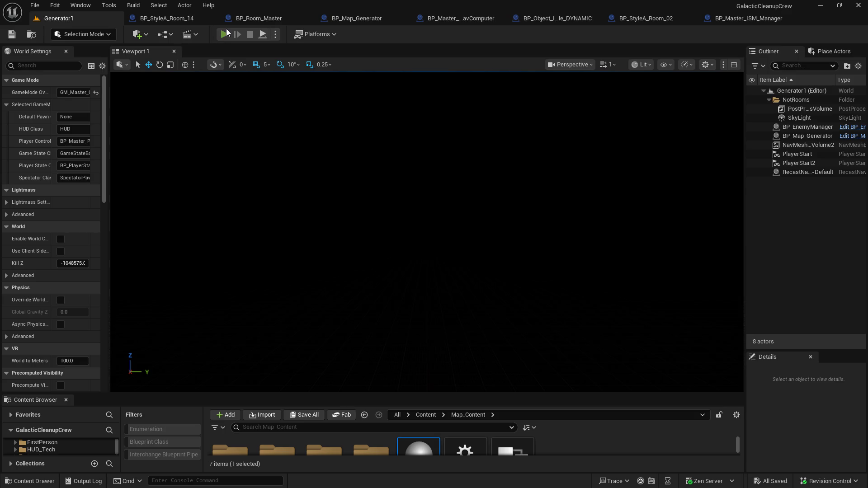
# - Start a new play-test with Alt+P and interact with a spawned dynamic generator
pyautogui.hotkey('alt', 'p')
pyautogui.click(432, 112)
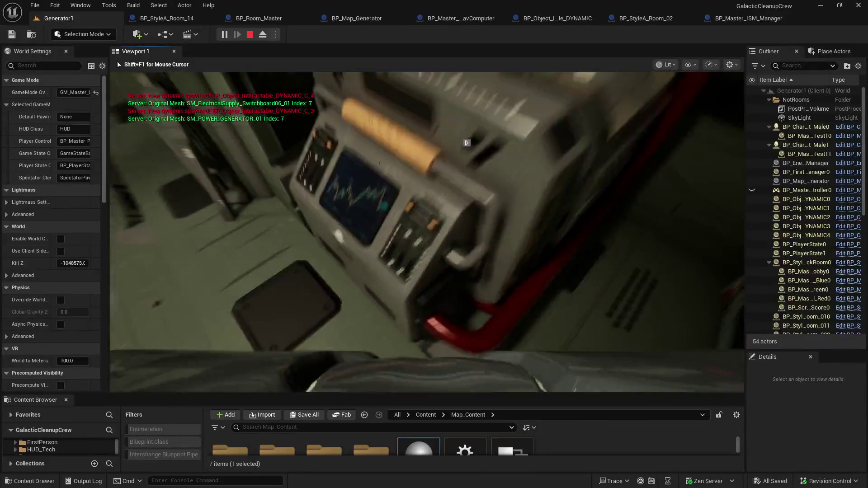
pyautogui.press('e')
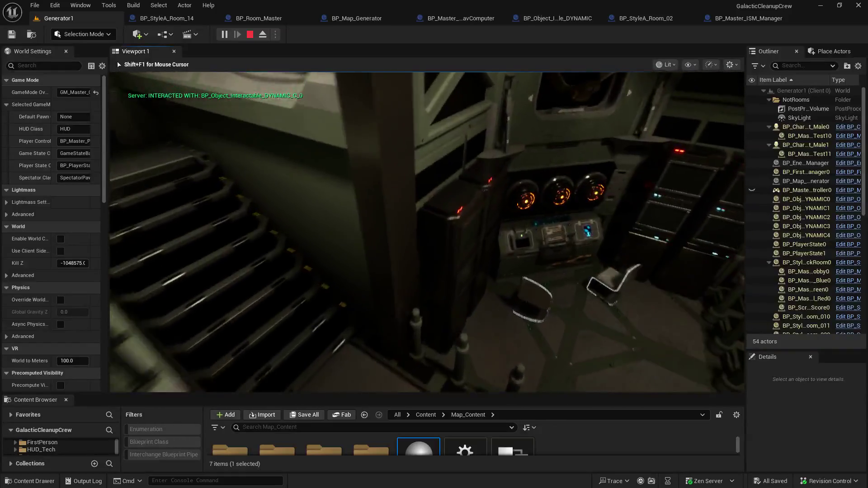
# - Interact with a second dynamic object for 2 points, then climb the stairs into the corridor
pyautogui.press('e')
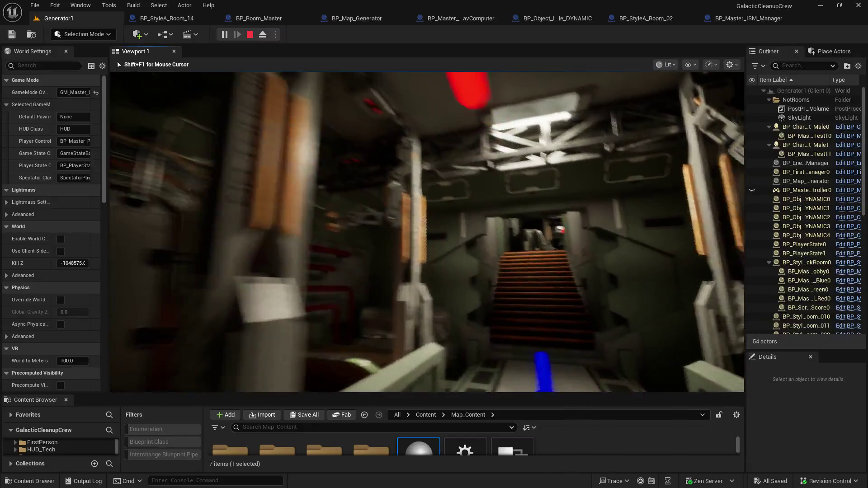
pyautogui.press('w')
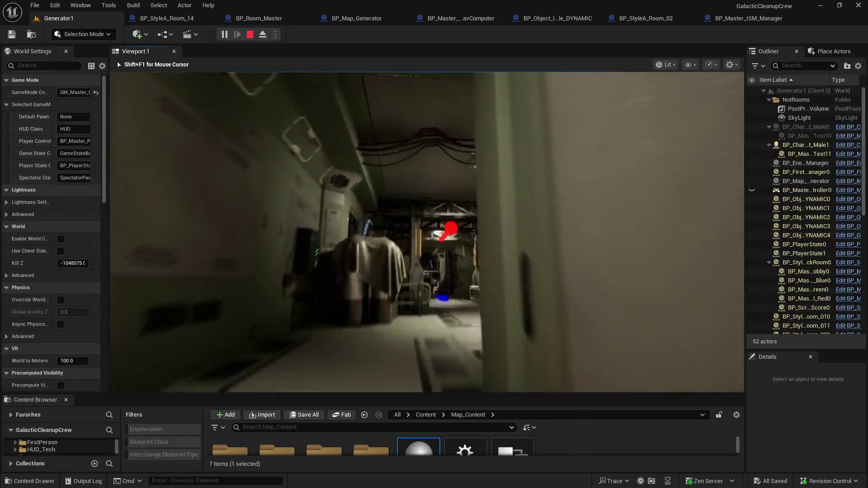
pyautogui.press('w')
pyautogui.press('w')
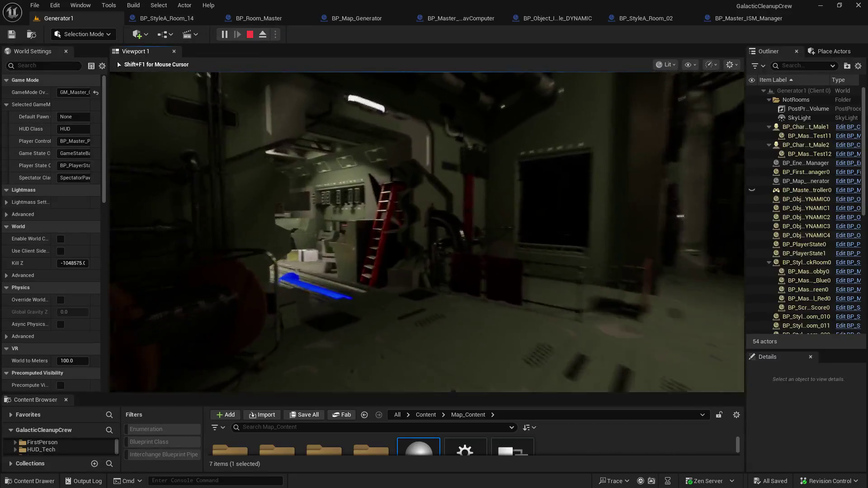
# - Inspect the wall console and interact with consoles until Player_1 reaches 5 points
pyautogui.press('w')
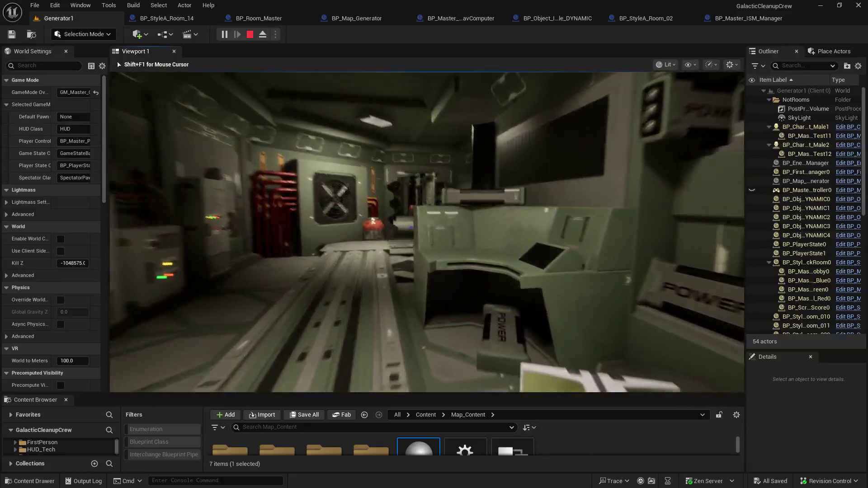
pyautogui.press('w')
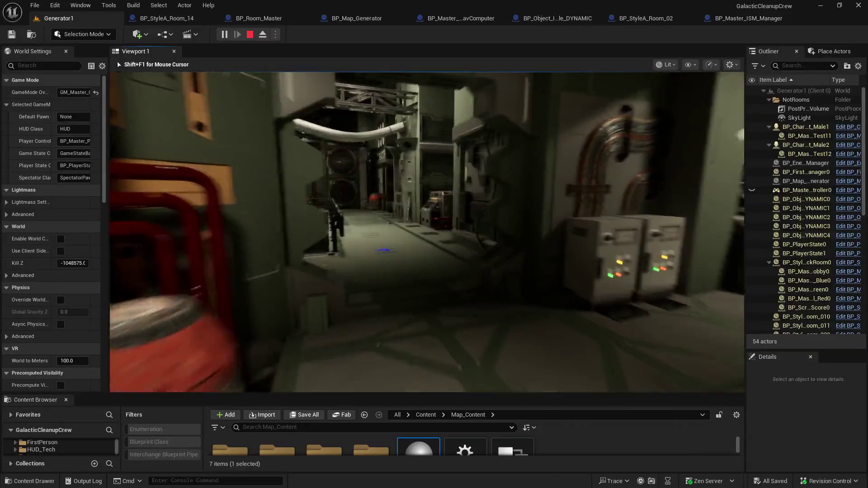
pyautogui.press('w')
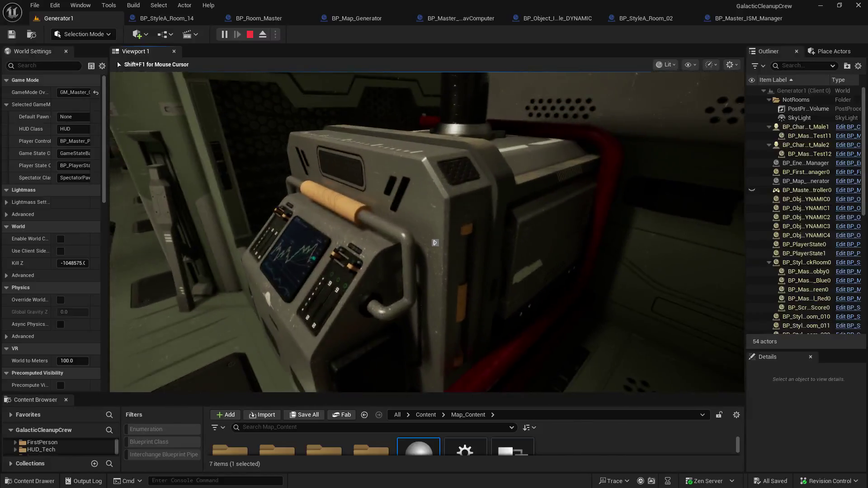
pyautogui.press('w')
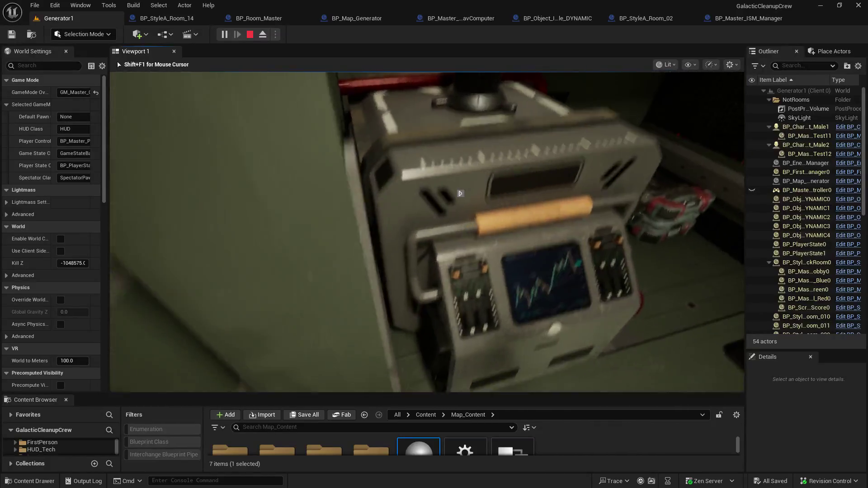
pyautogui.press('w')
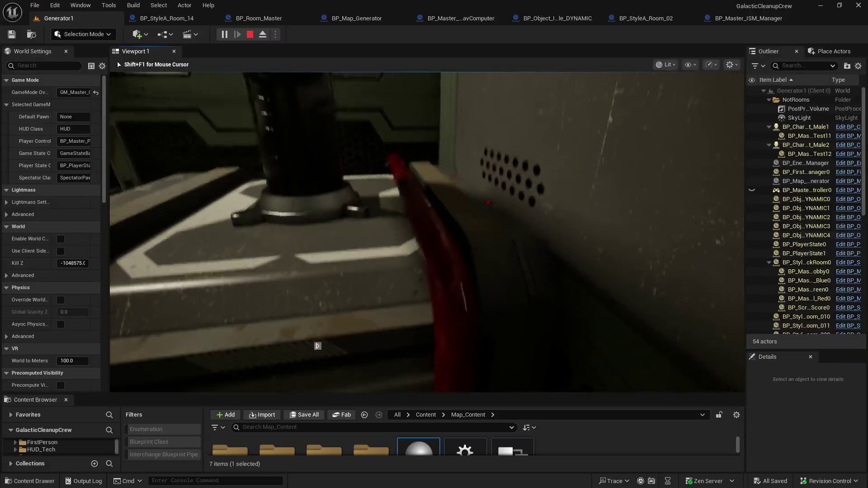
pyautogui.press('w')
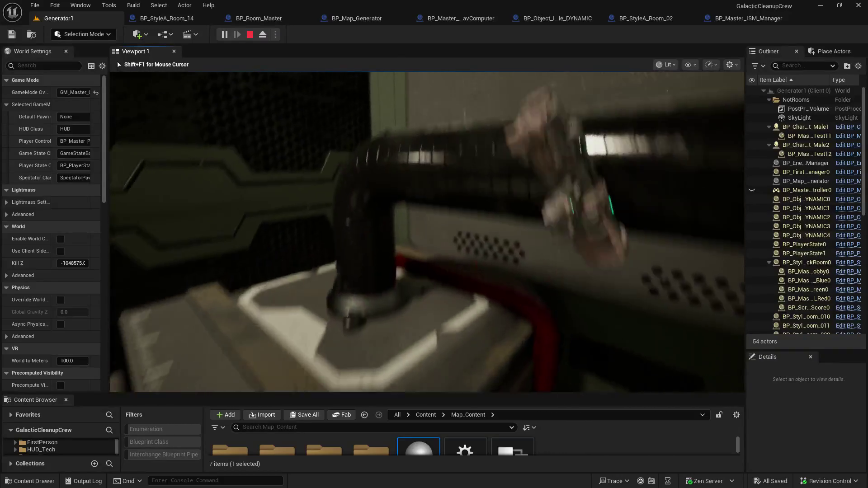
pyautogui.press('w')
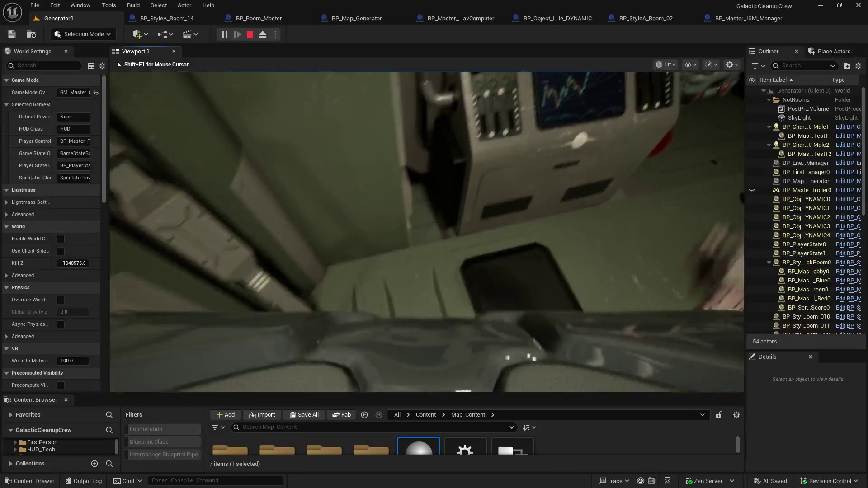
pyautogui.press('w')
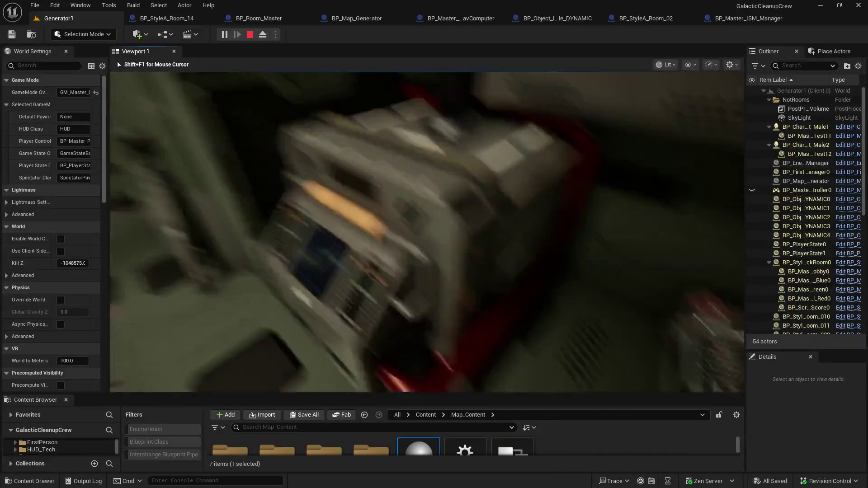
pyautogui.press('w')
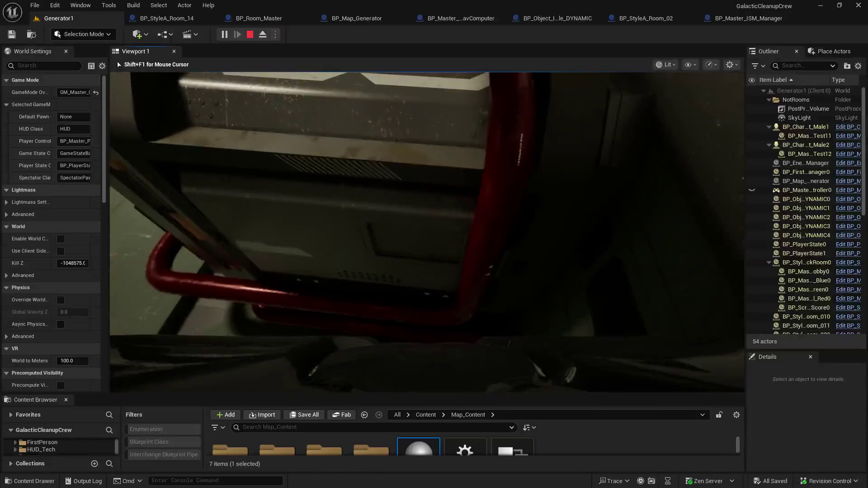
pyautogui.press('e')
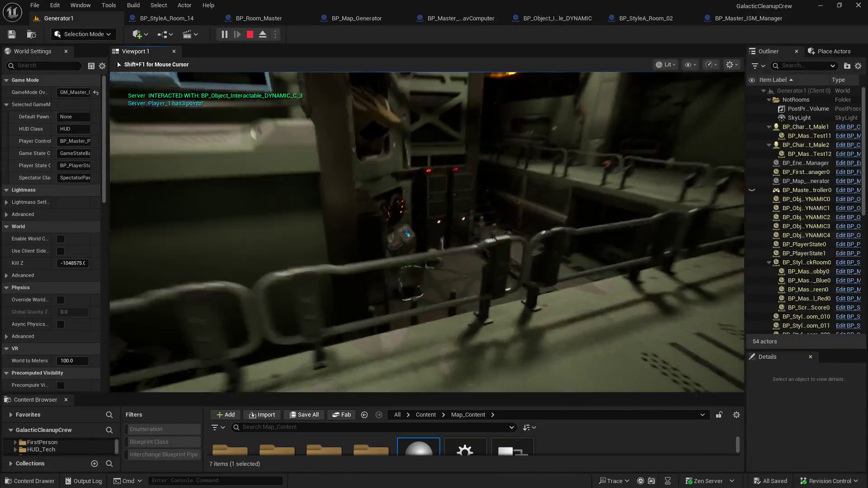
pyautogui.press('w')
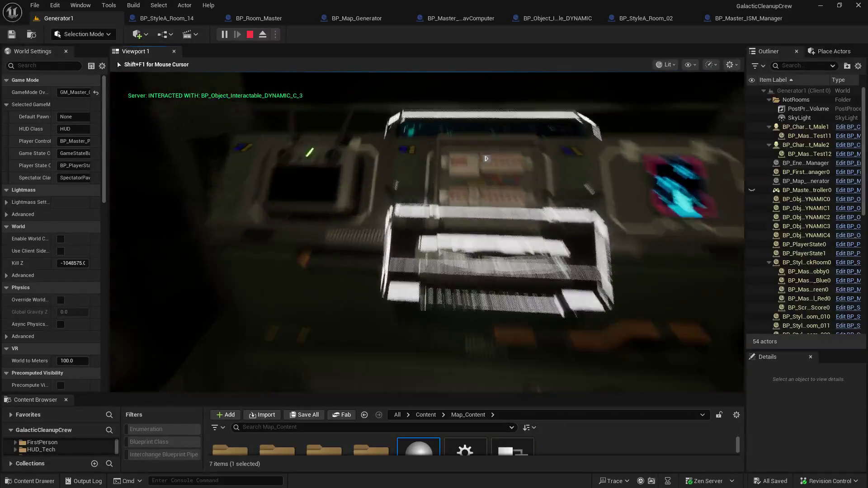
pyautogui.press('e')
pyautogui.press('e')
# - Climb the stairs and walk past the REACTOR sign through the machine rooms and corridors
pyautogui.press('w')
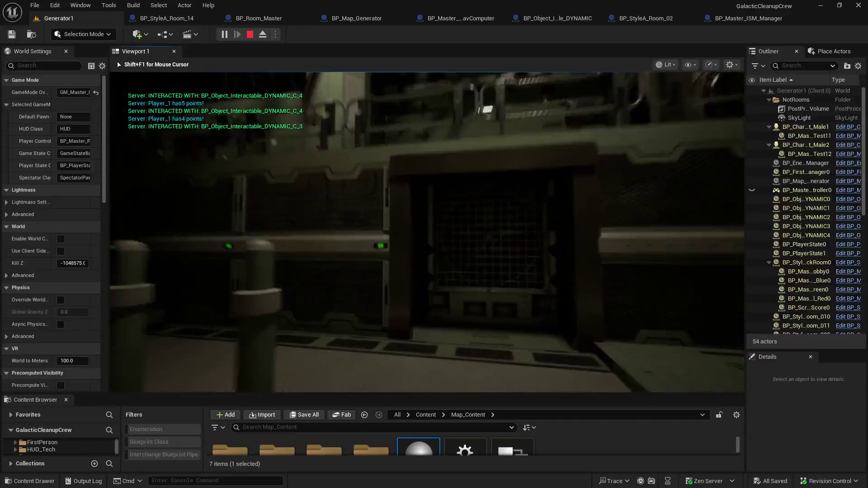
pyautogui.press('w')
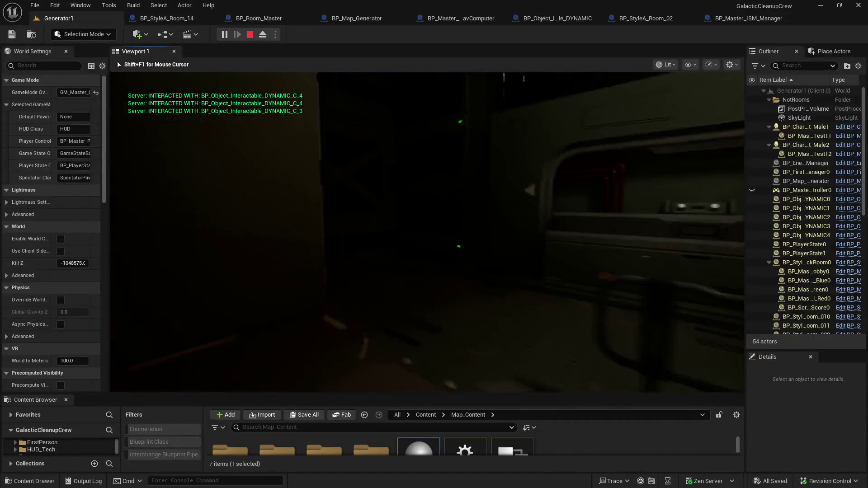
pyautogui.press('w')
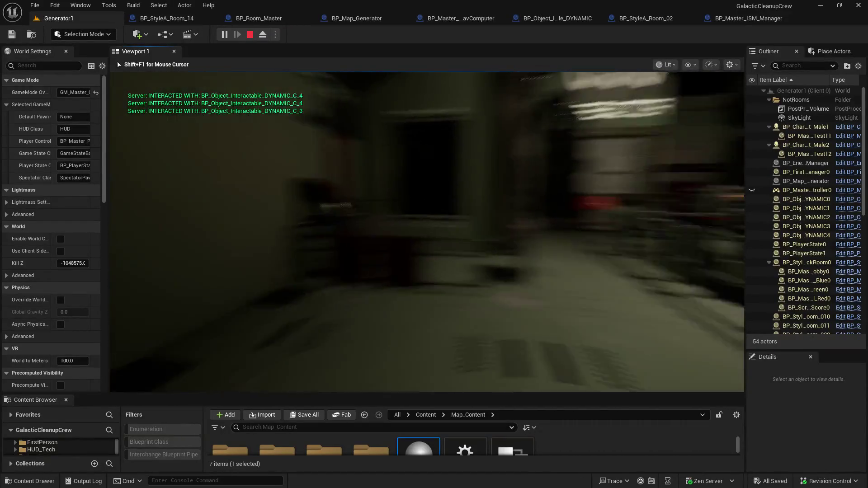
pyautogui.press('w')
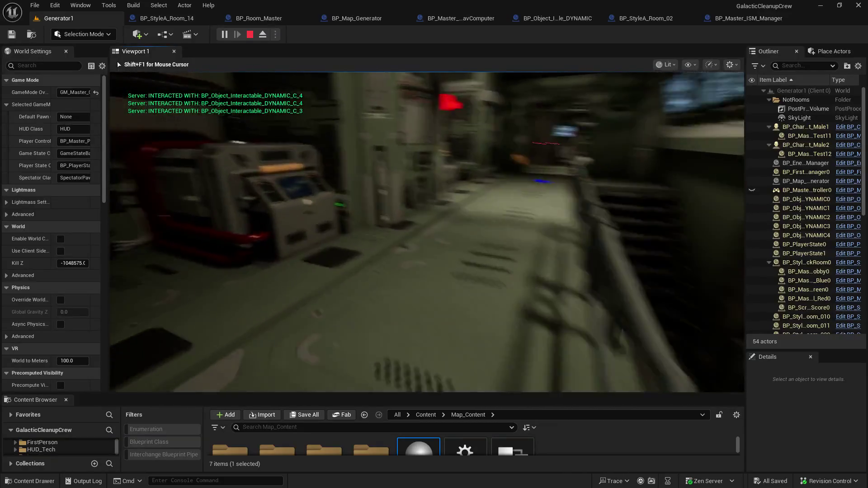
pyautogui.press('w')
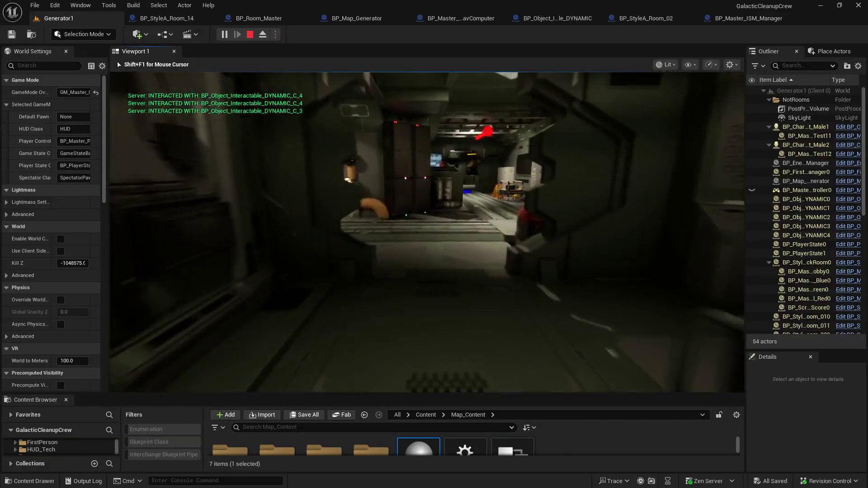
pyautogui.press('w')
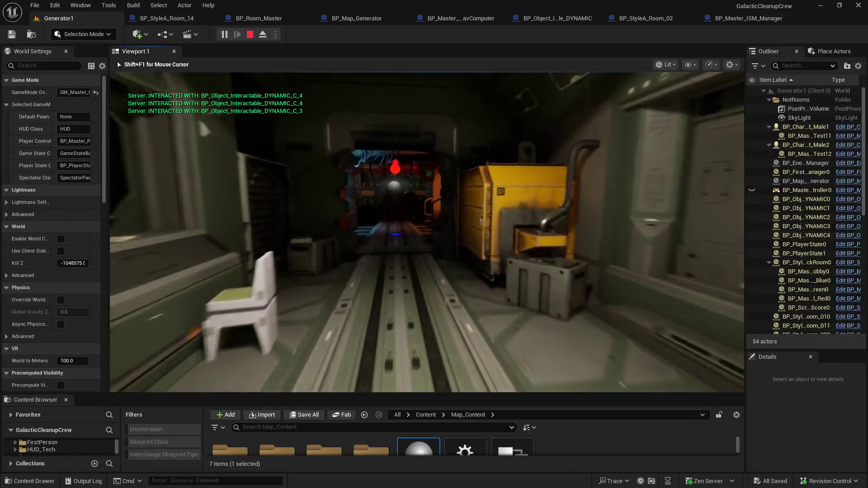
pyautogui.press('w')
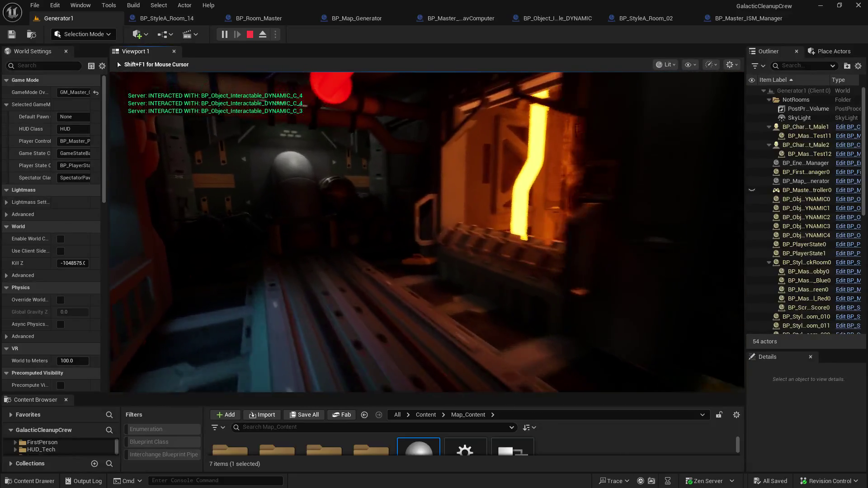
pyautogui.press('w')
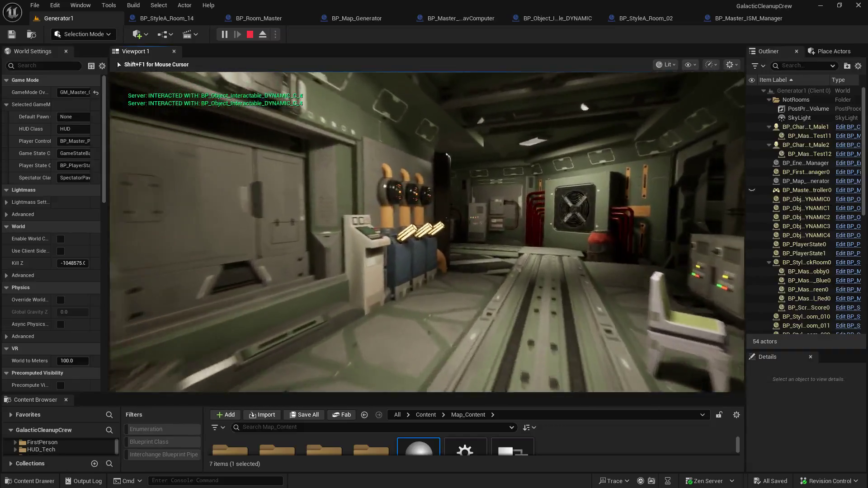
pyautogui.press('w')
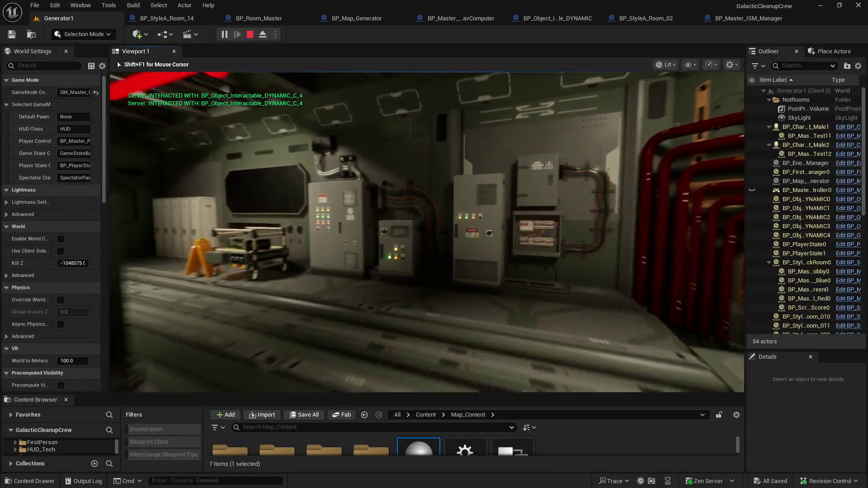
pyautogui.press('w')
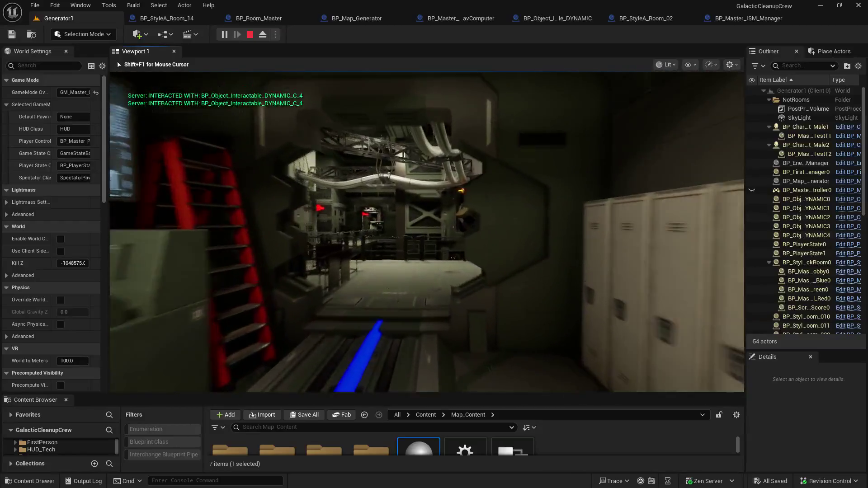
pyautogui.press('w')
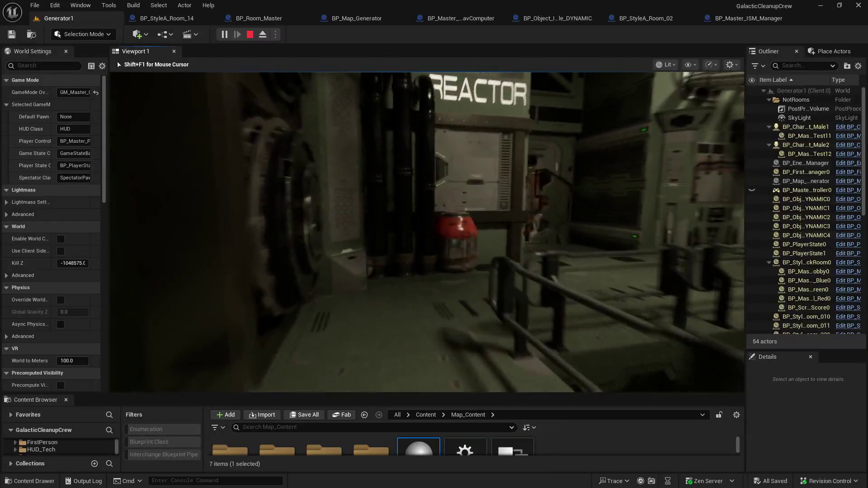
pyautogui.press('w')
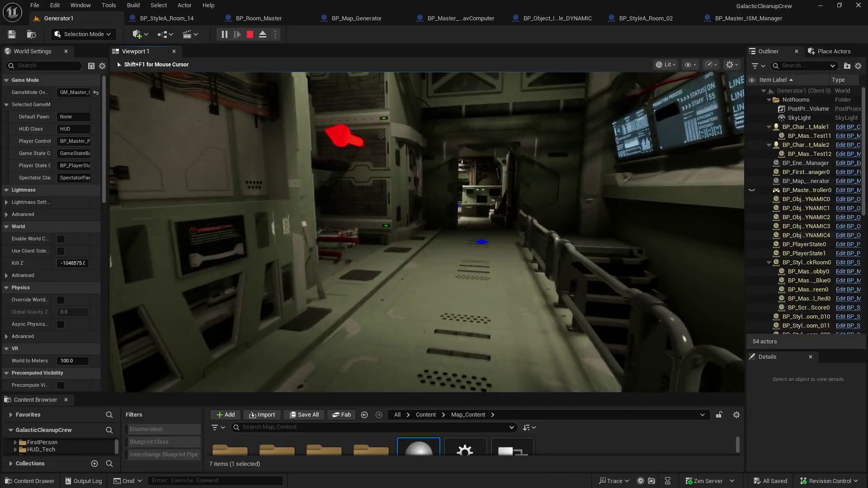
pyautogui.press('w')
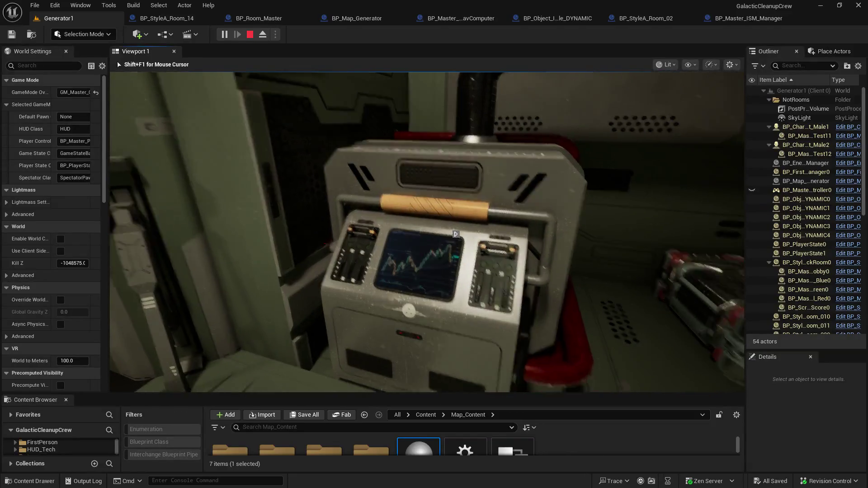
# - Climb the stairs onto the walkway, then stop the play-test
pyautogui.moveTo(427, 232)
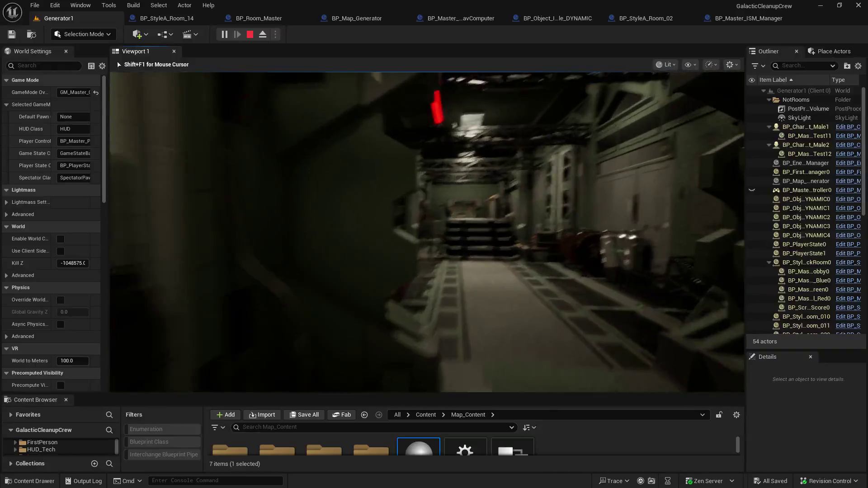
pyautogui.press('w')
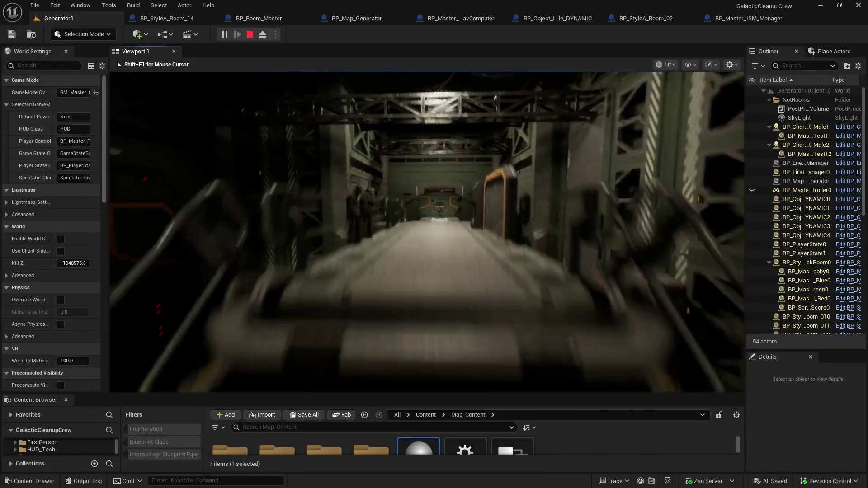
pyautogui.press('Escape')
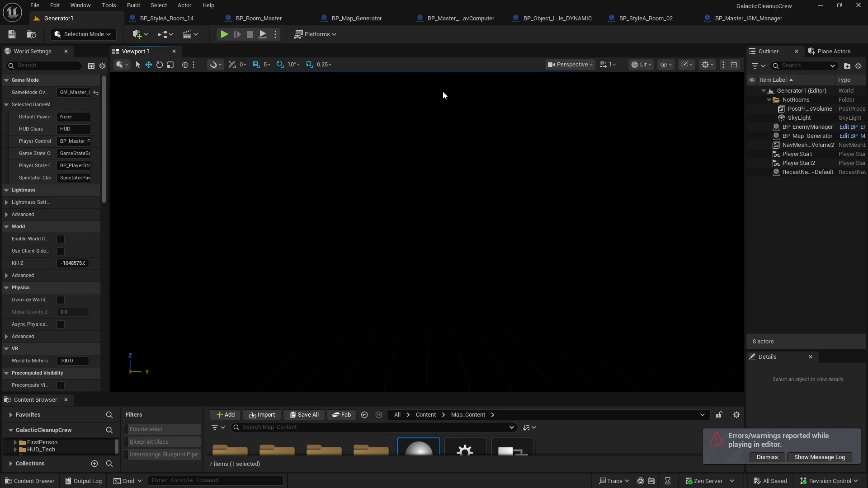
pyautogui.click(362, 17)
# - Pan across the Delay, SR Spawn Interactables, Print String and SpawnActor nodes
pyautogui.moveTo(466, 242); pyautogui.dragTo(262, 162)
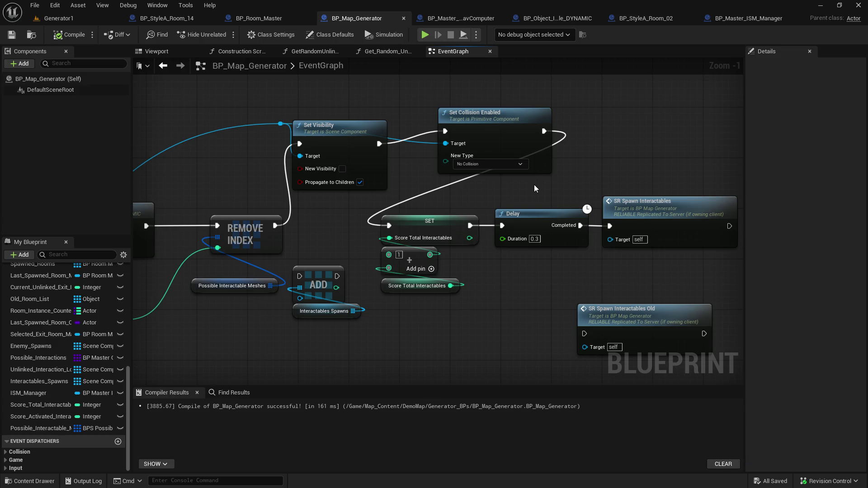
pyautogui.moveTo(329, 212); pyautogui.dragTo(628, 222)
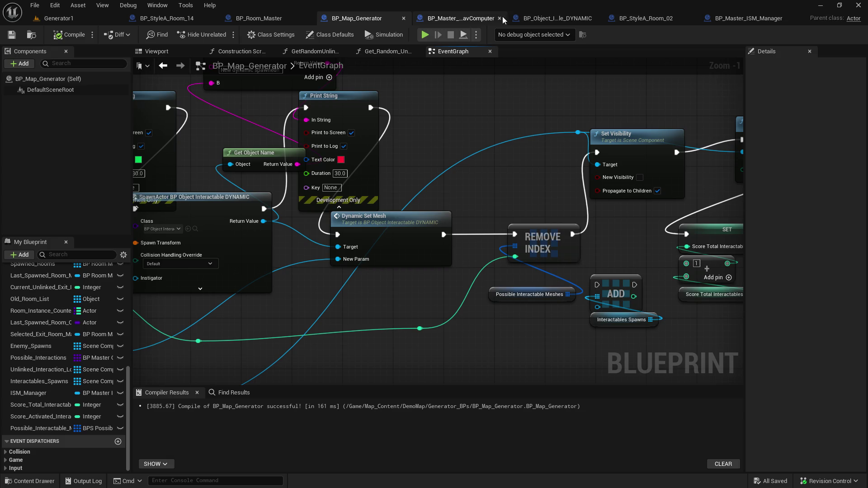
# - Tick Rendering > Visible for DetectionCollider in BP_Object_Interactable_DYNAMIC, then switch to BP_StyleA_Room_14
pyautogui.click(583, 21)
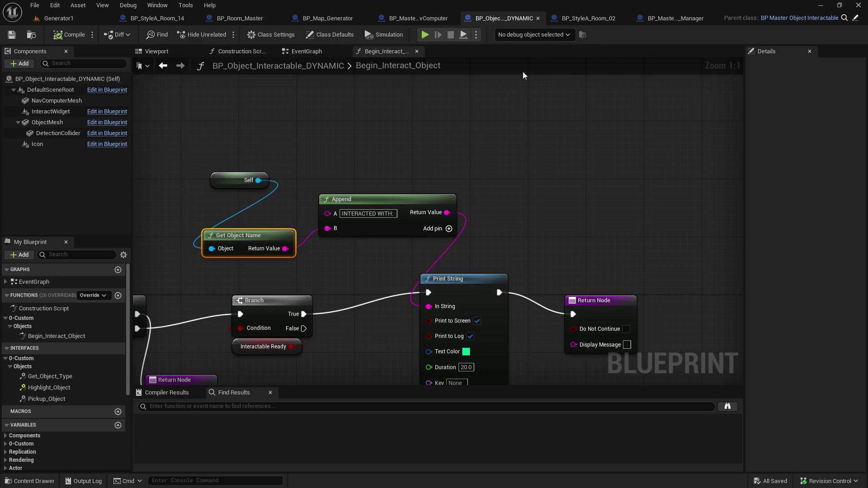
pyautogui.click(157, 51)
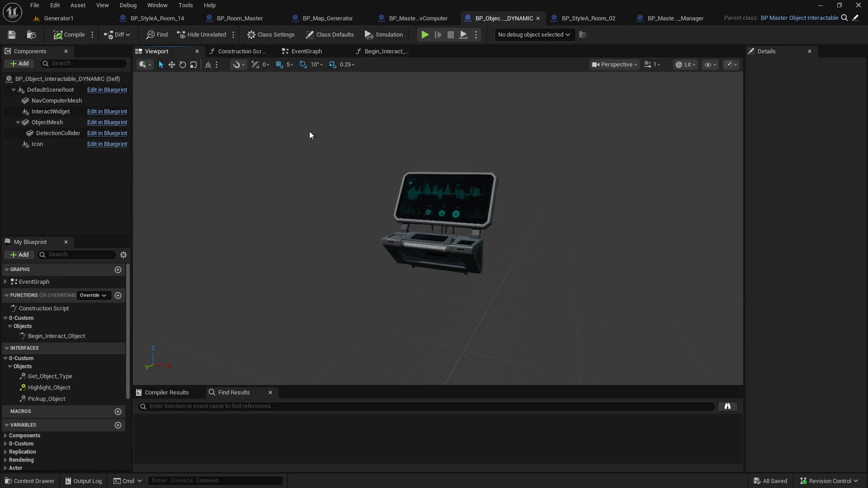
pyautogui.click(47, 132)
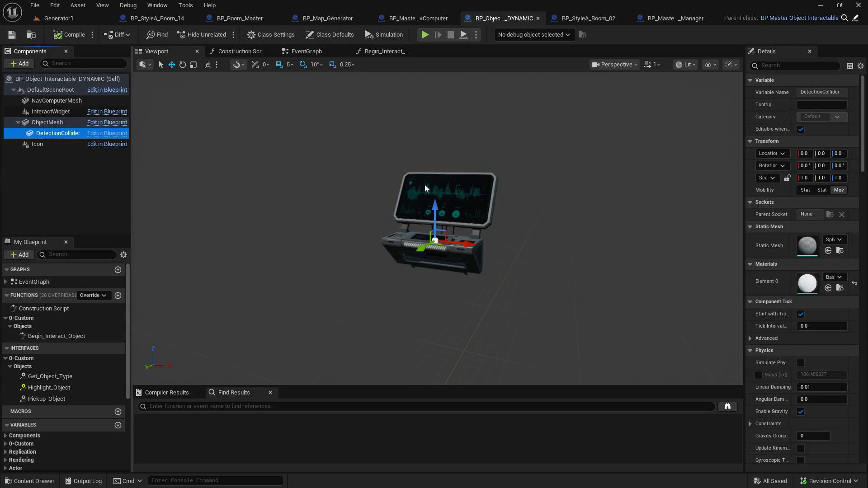
pyautogui.scroll(-5, 778, 320)
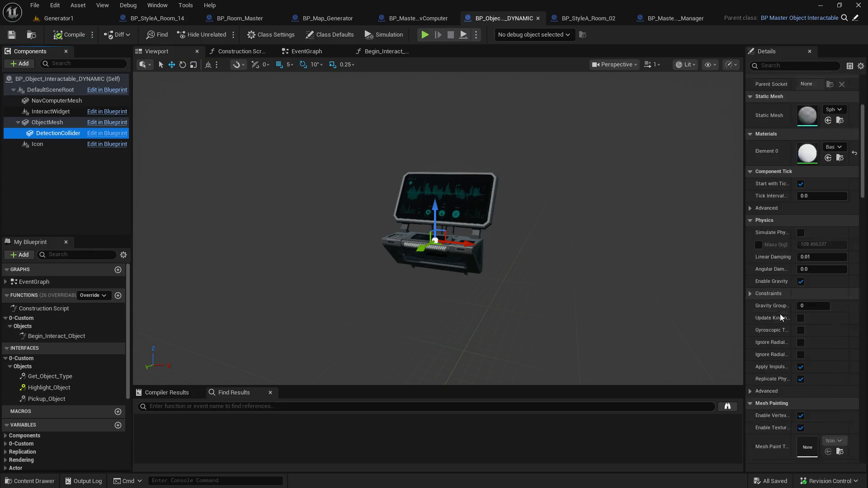
pyautogui.scroll(-3, 780, 316)
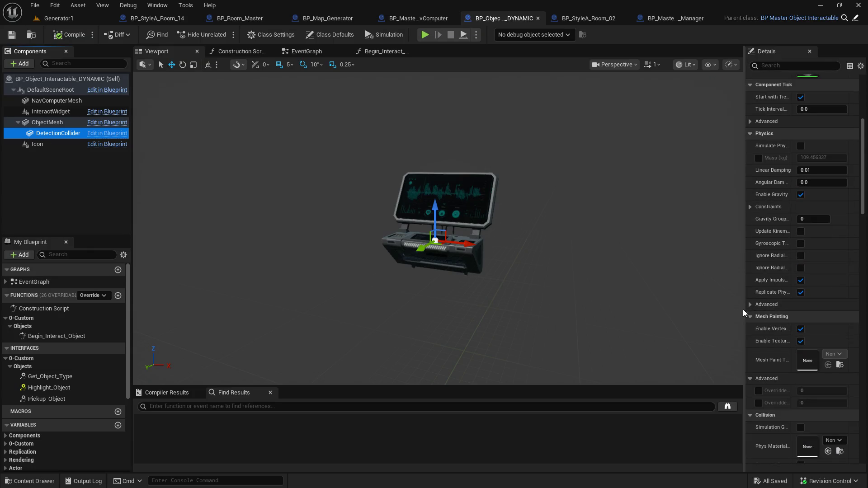
pyautogui.moveTo(744, 310); pyautogui.dragTo(622, 304)
pyautogui.scroll(-15, 739, 316)
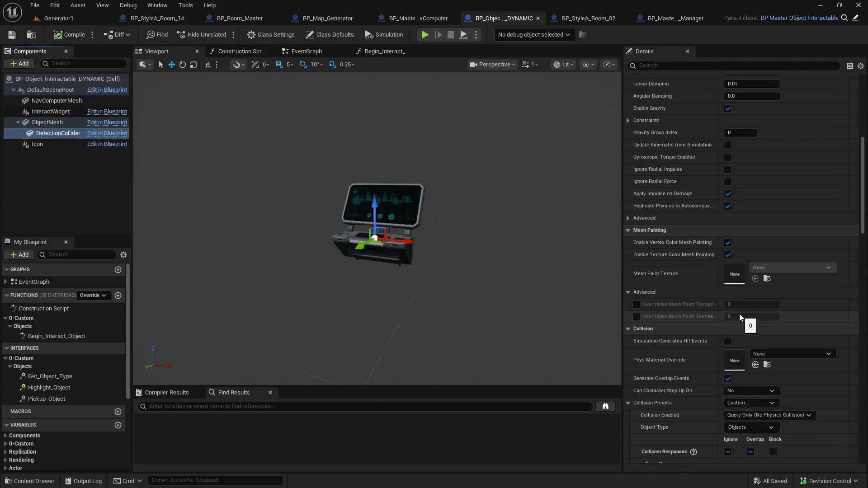
pyautogui.scroll(-3, 733, 303)
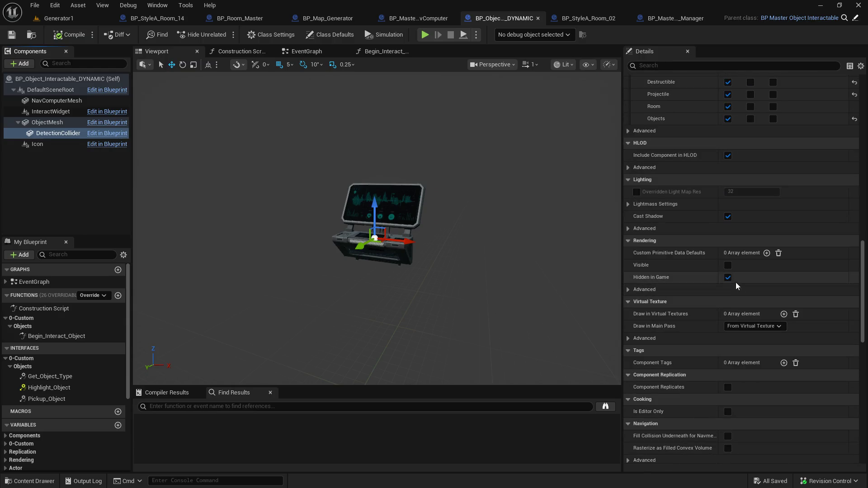
pyautogui.click(727, 264)
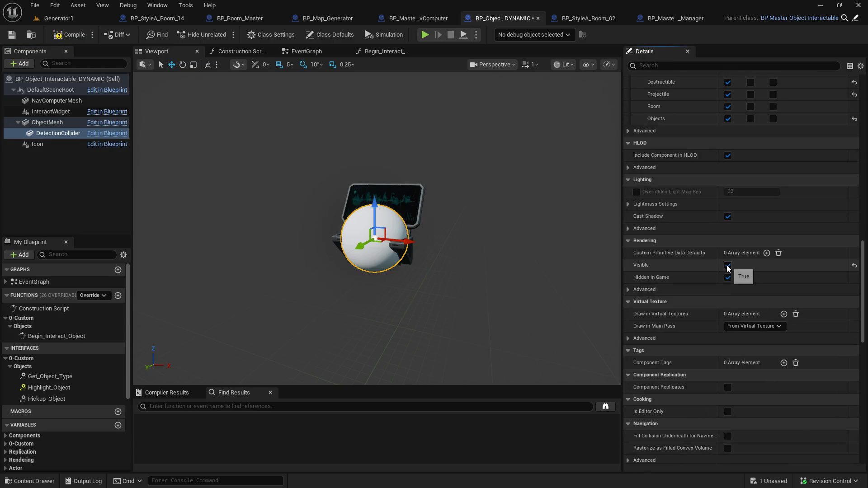
pyautogui.click(726, 261)
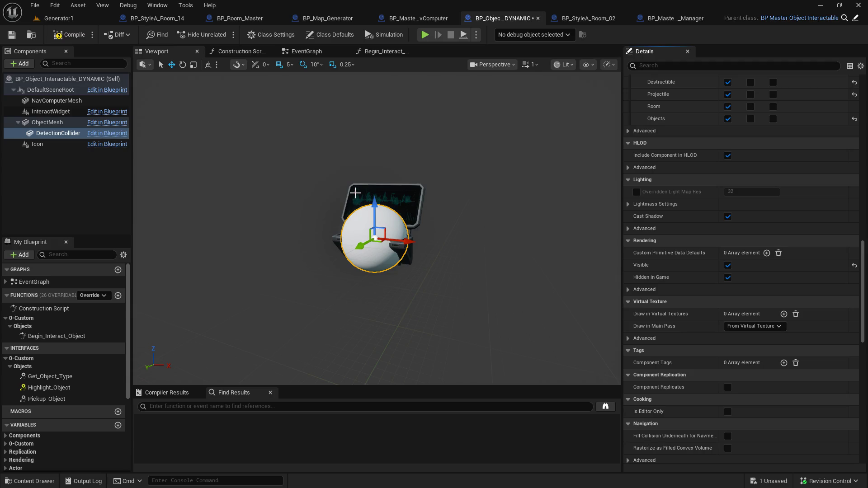
pyautogui.click(176, 19)
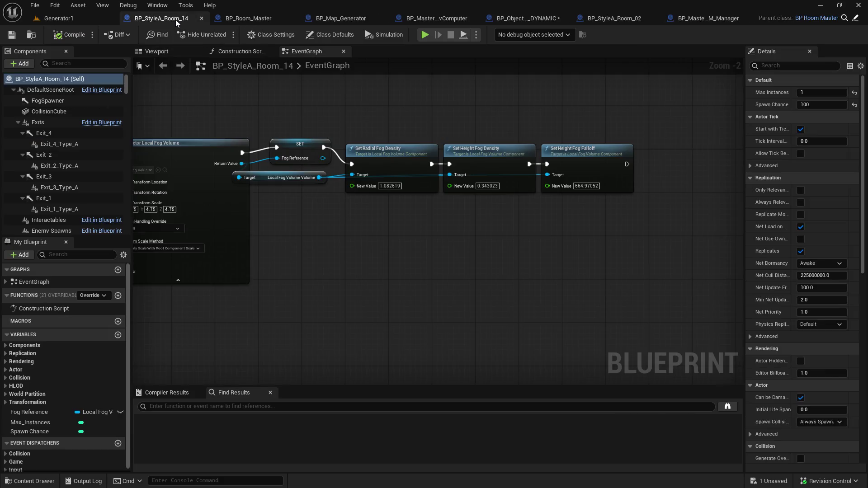
# - Bring BP_StyleA_Room_02 forward and show its room in the 3D viewport
pyautogui.click(160, 51)
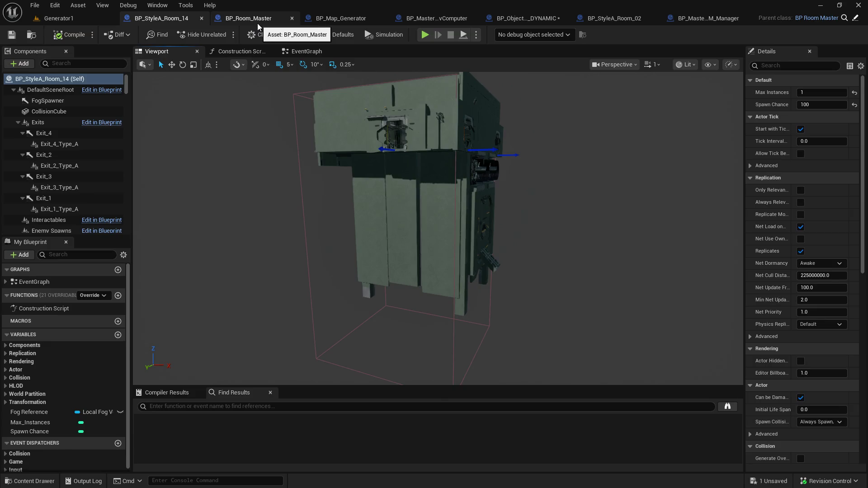
pyautogui.moveTo(606, 18); pyautogui.dragTo(177, 15)
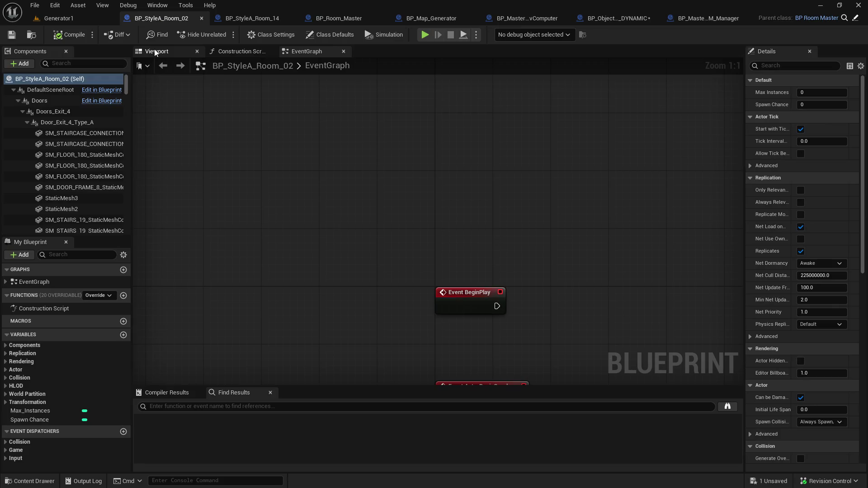
pyautogui.click(153, 48)
pyautogui.scroll(10, 413, 180)
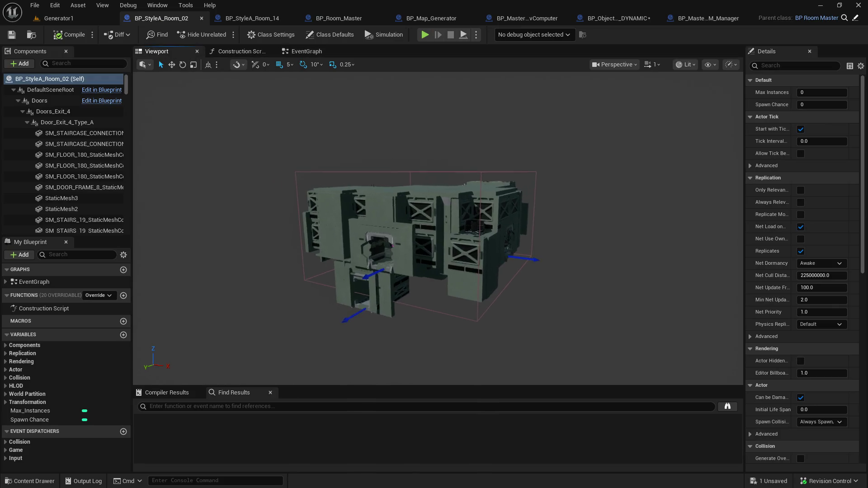
pyautogui.scroll(10, 380, 255)
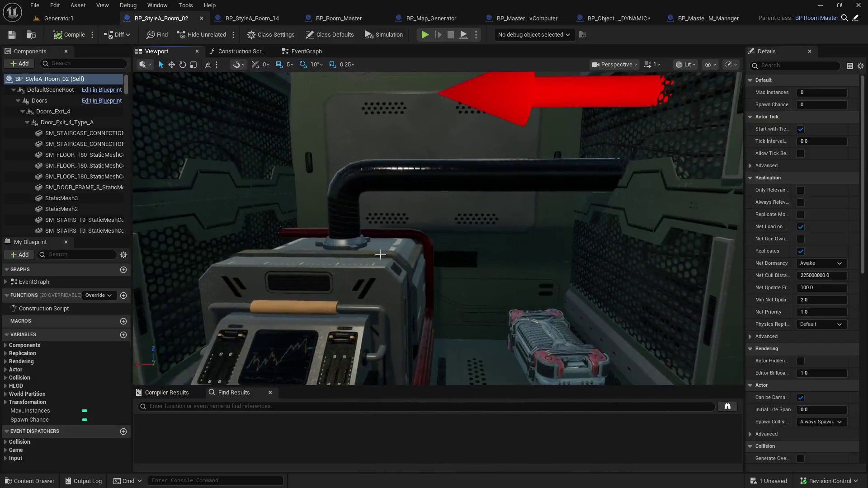
# - Select the power generator mesh in the room and orbit in to inspect its underside
pyautogui.click(380, 255)
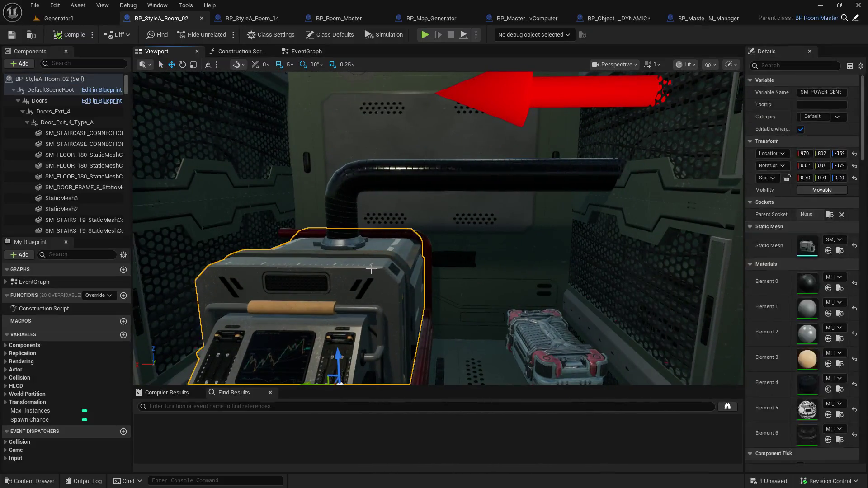
pyautogui.scroll(8, 380, 255)
pyautogui.scroll(-8, 503, 242)
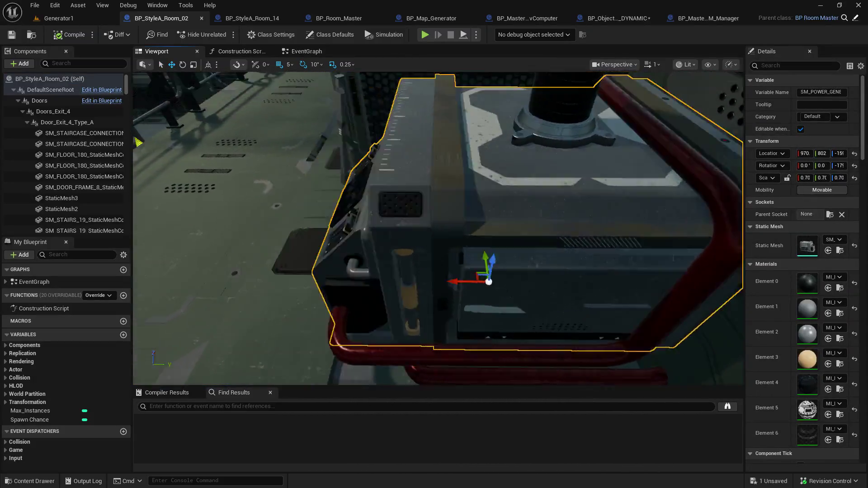
pyautogui.moveTo(427, 185)
pyautogui.mouseDown()
pyautogui.moveTo(397, 244)
pyautogui.moveTo(484, 251)
pyautogui.moveTo(407, 251)
pyautogui.moveTo(406, 271)
pyautogui.moveTo(384, 244)
pyautogui.mouseUp()
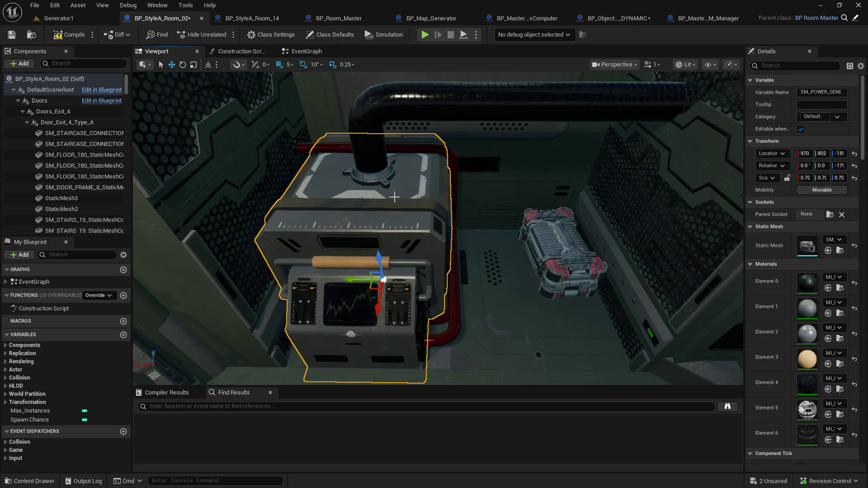
pyautogui.scroll(-2, 104, 151)
pyautogui.scroll(-10, 105, 152)
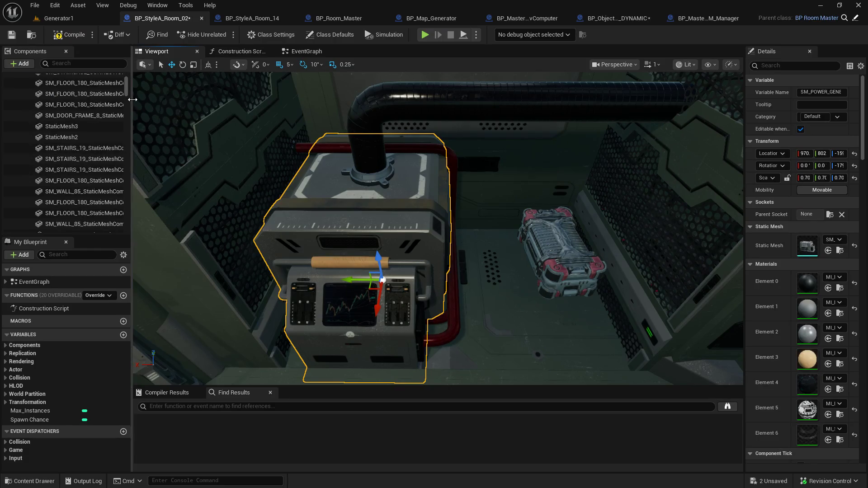
pyautogui.moveTo(123, 113); pyautogui.dragTo(113, 189)
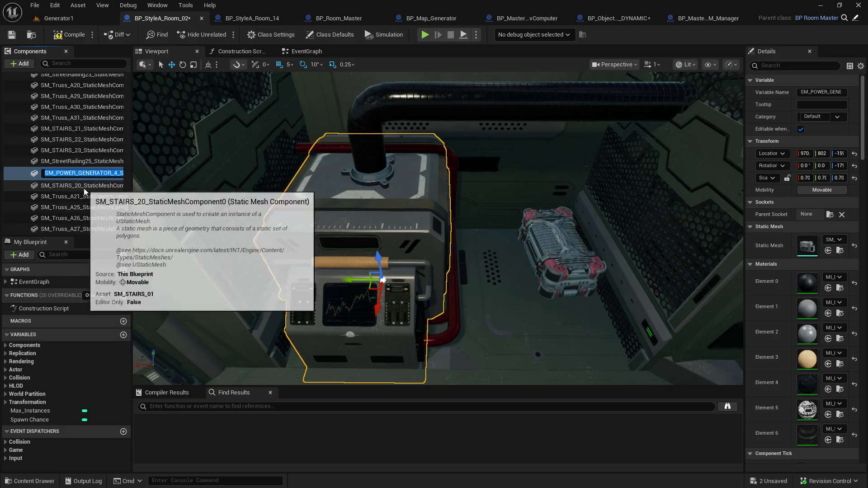
# - Review SM_POWER_GENERATOR_4's mesh and material details, then return to BP_Object_Interactable_DYNAMIC
pyautogui.click(83, 185)
pyautogui.click(83, 172)
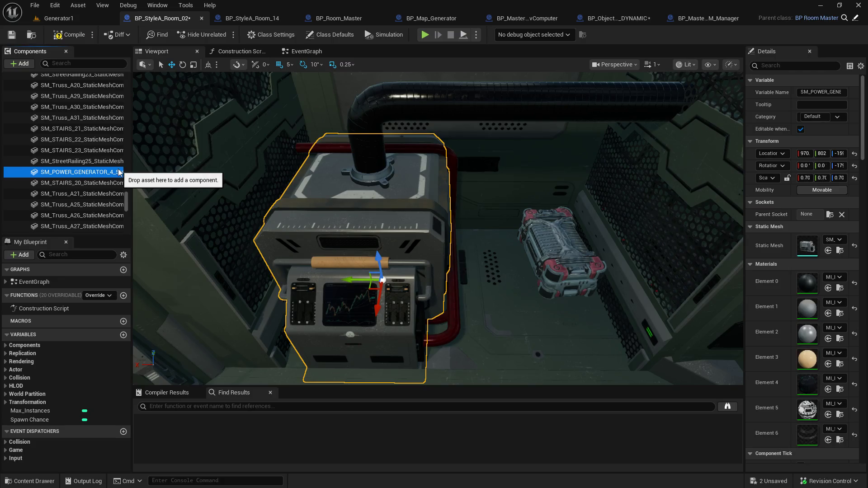
pyautogui.moveTo(747, 233); pyautogui.dragTo(649, 226)
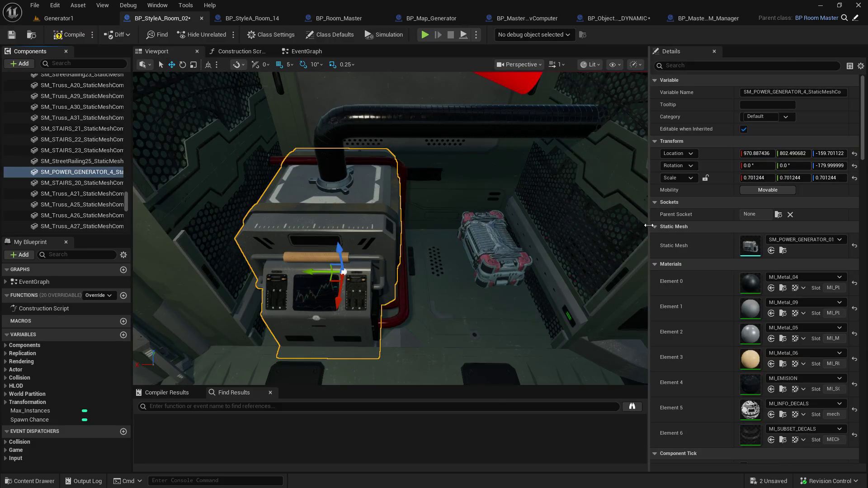
pyautogui.scroll(-1, 737, 333)
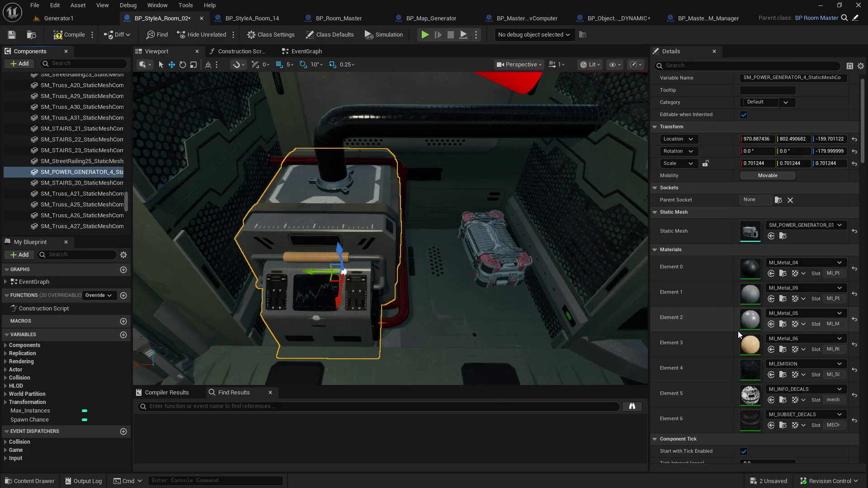
pyautogui.scroll(-4, 737, 331)
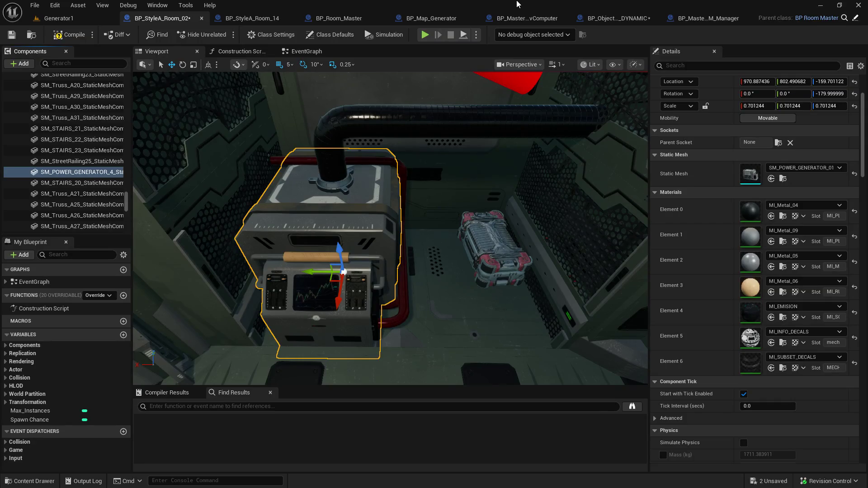
pyautogui.click(595, 18)
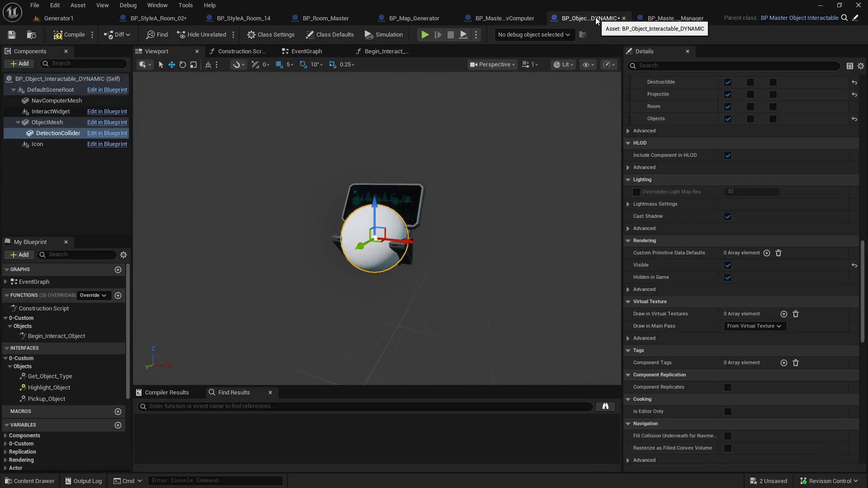
# - Select the ObjectMesh component and open the Begin_Interact_Object function graph
pyautogui.click(53, 124)
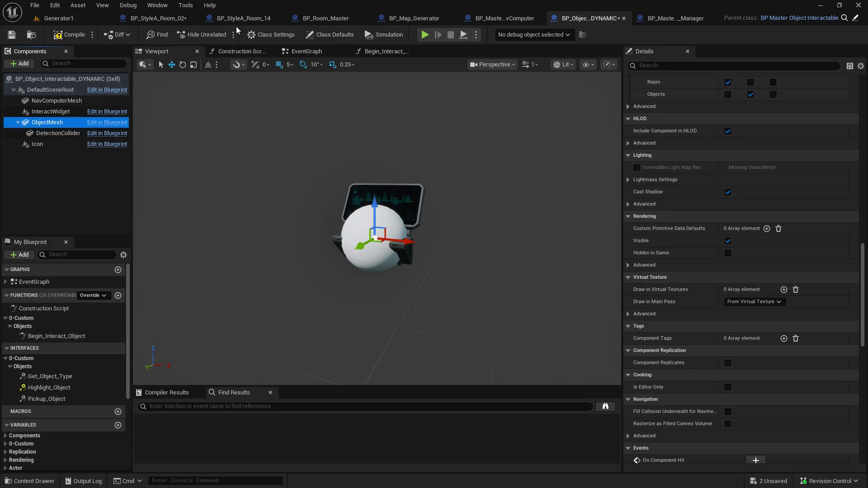
pyautogui.click(317, 52)
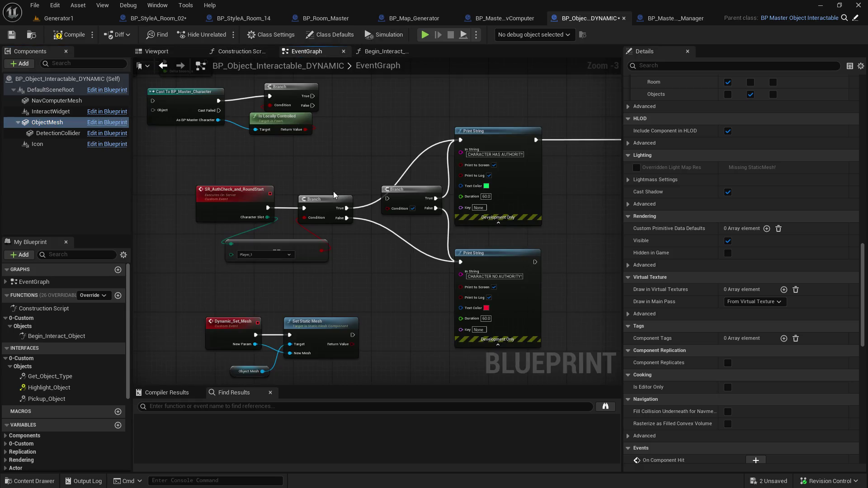
pyautogui.scroll(-2, 329, 173)
pyautogui.scroll(2, 329, 173)
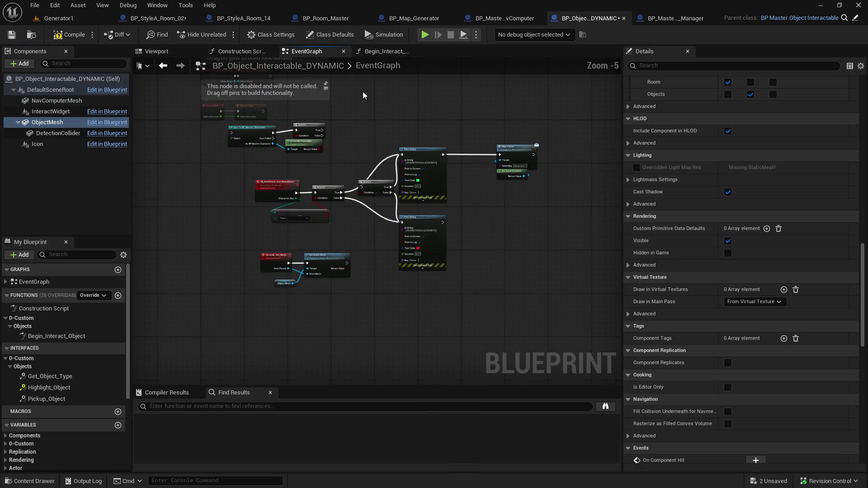
pyautogui.click(392, 52)
pyautogui.scroll(-5, 334, 263)
pyautogui.moveTo(338, 265)
pyautogui.mouseDown()
pyautogui.moveTo(550, 182)
pyautogui.moveTo(349, 146)
pyautogui.moveTo(389, 370)
pyautogui.moveTo(335, 182)
pyautogui.moveTo(324, 207)
pyautogui.mouseUp()
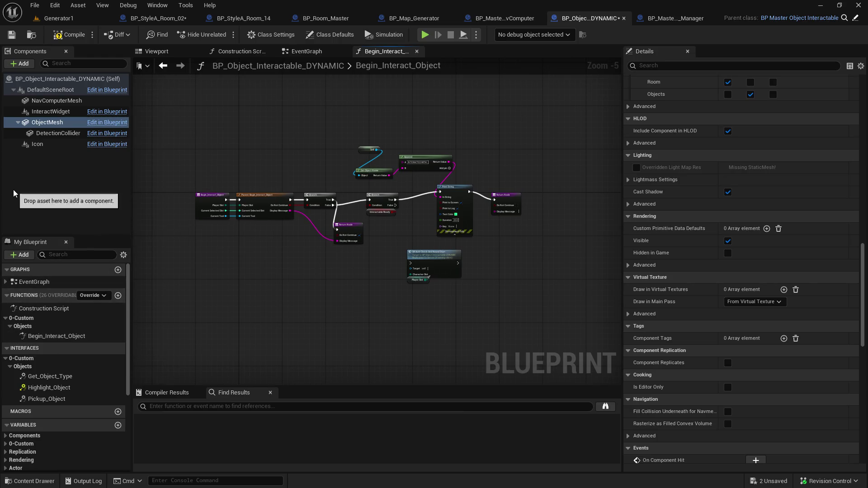
# - Jump to the Highlight_Object event in the EventGraph and survey its Print String nodes
pyautogui.click(12, 284)
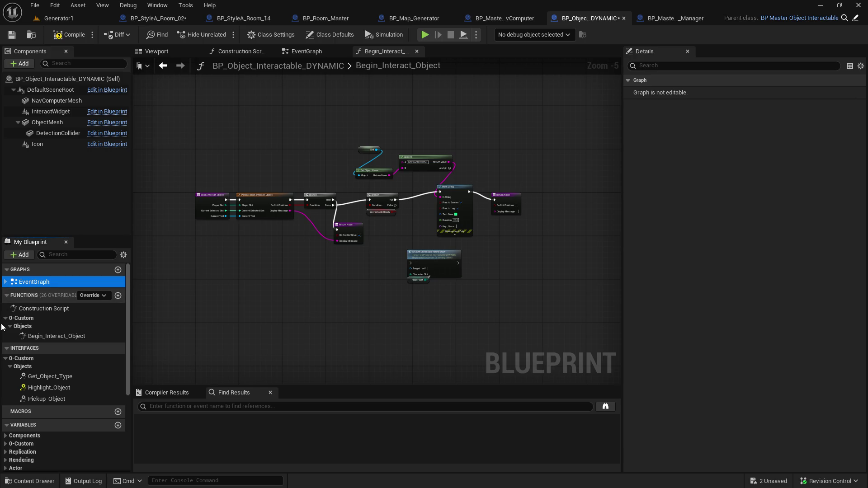
pyautogui.doubleClick(56, 390)
pyautogui.moveTo(486, 209); pyautogui.dragTo(351, 351)
pyautogui.scroll(-4, 351, 351)
pyautogui.moveTo(452, 235)
pyautogui.mouseDown()
pyautogui.moveTo(227, 270)
pyautogui.moveTo(373, 273)
pyautogui.mouseUp()
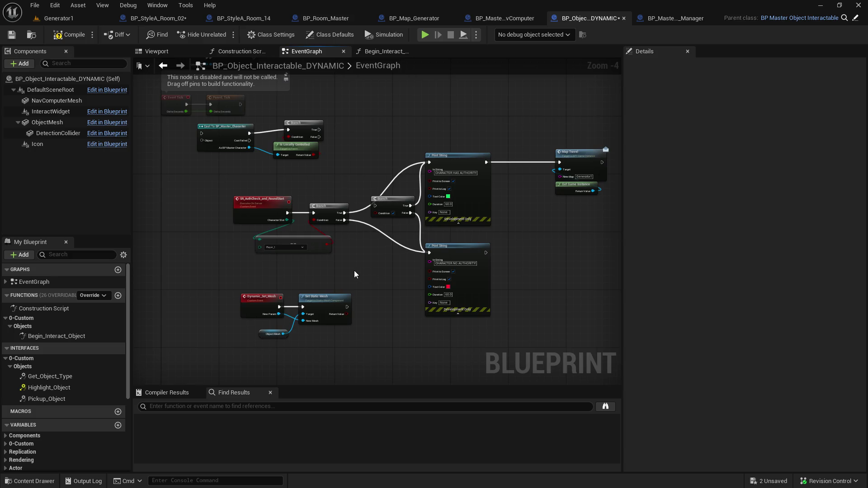
pyautogui.scroll(2, 354, 273)
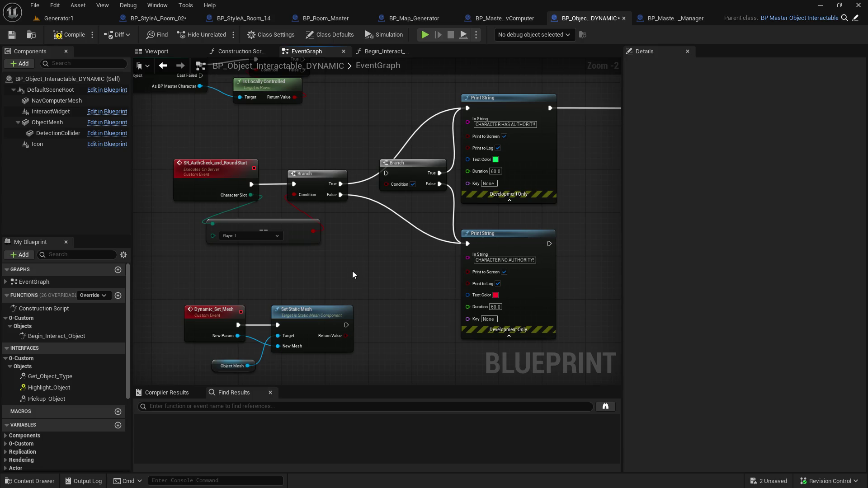
pyautogui.moveTo(353, 275); pyautogui.dragTo(384, 311)
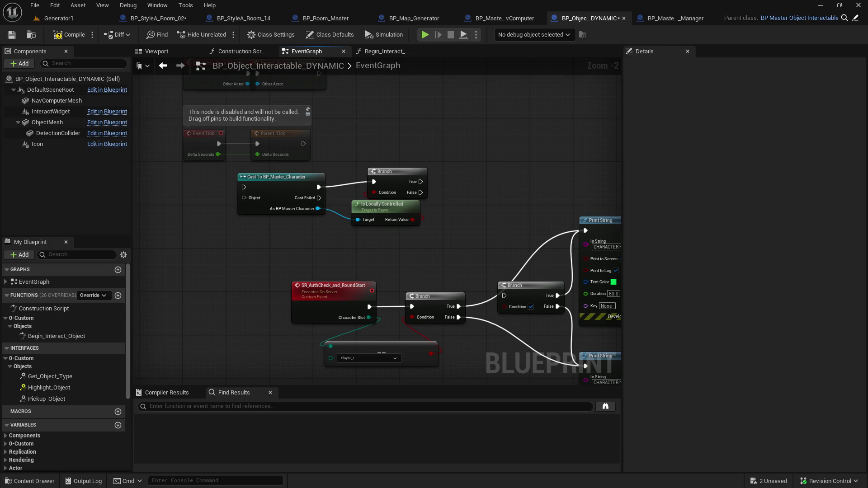
pyautogui.moveTo(470, 385)
pyautogui.mouseDown()
pyautogui.moveTo(316, 347)
pyautogui.moveTo(307, 288)
pyautogui.moveTo(127, 319)
pyautogui.moveTo(409, 306)
pyautogui.moveTo(387, 434)
pyautogui.moveTo(392, 418)
pyautogui.moveTo(418, 487)
pyautogui.moveTo(457, 440)
pyautogui.moveTo(332, 265)
pyautogui.mouseUp()
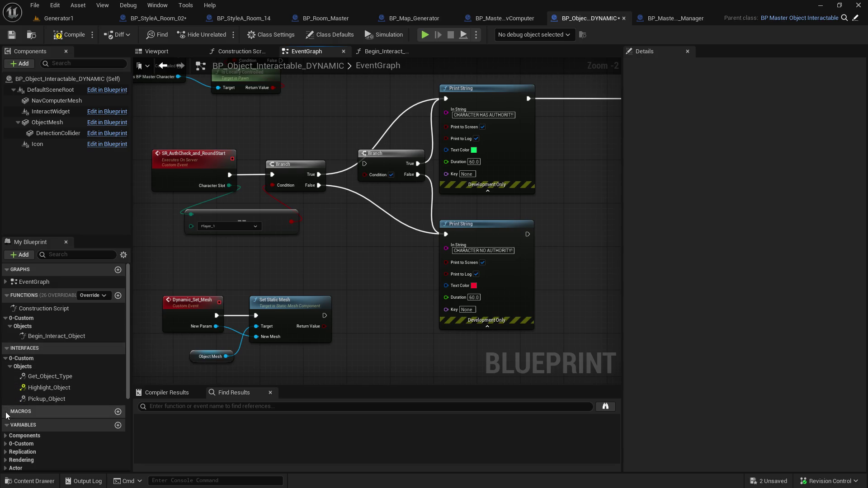
pyautogui.doubleClick(34, 388)
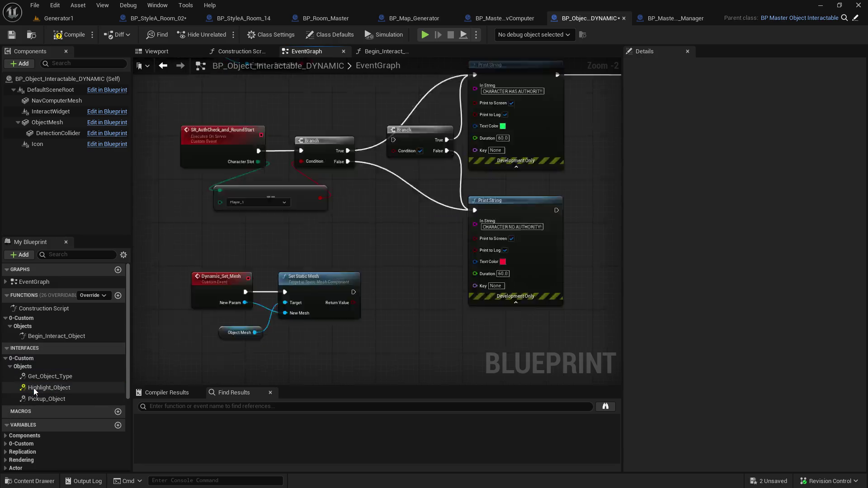
pyautogui.scroll(-4, 186, 346)
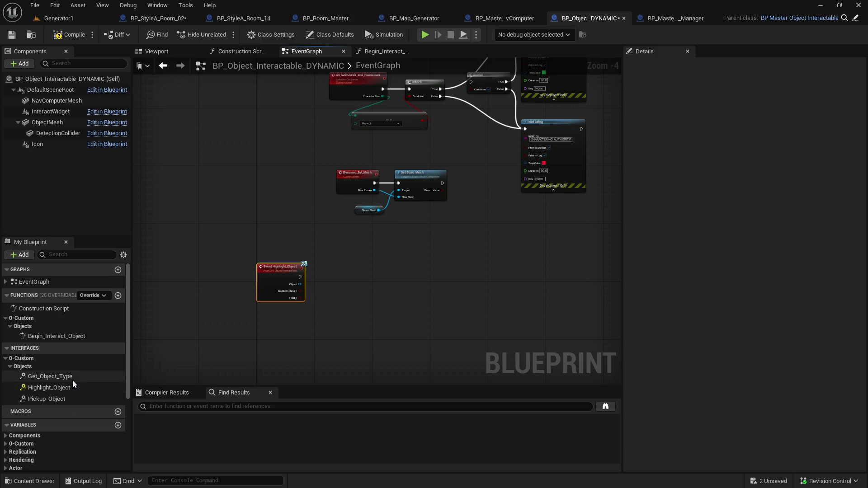
# - Inspect the Event ActorBeginOverlap node, then go back to the Generator1 level
pyautogui.click(7, 285)
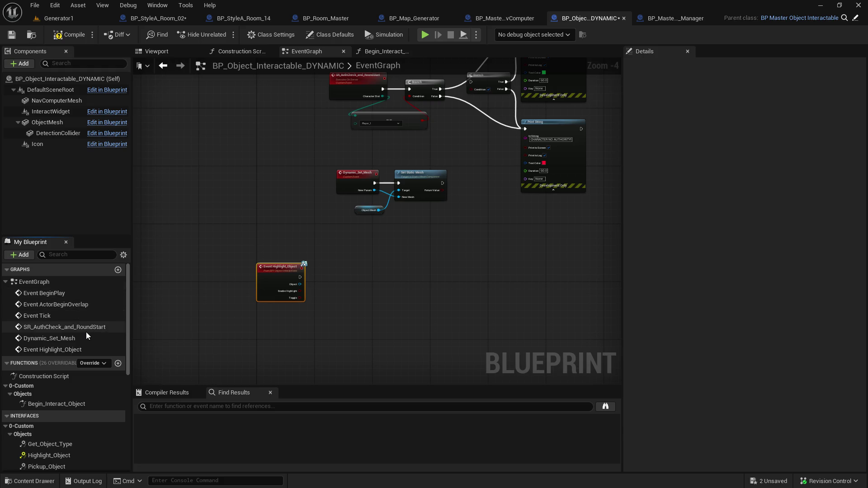
pyautogui.doubleClick(79, 304)
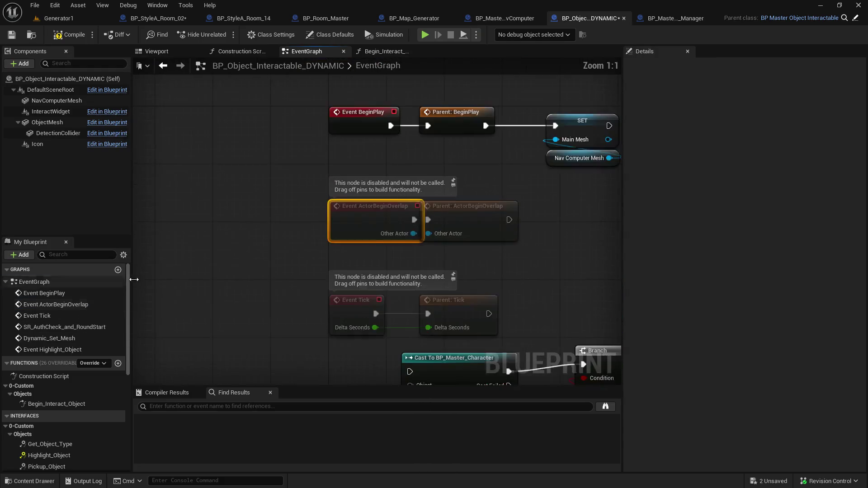
pyautogui.moveTo(516, 277); pyautogui.dragTo(415, 281)
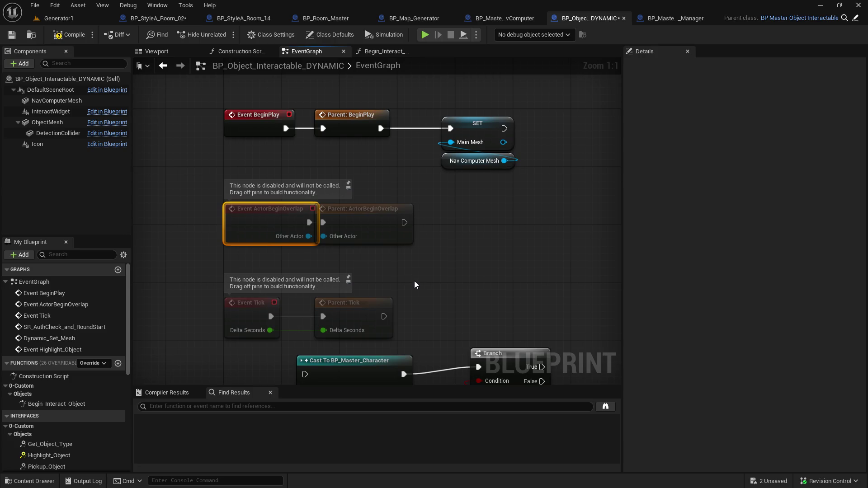
pyautogui.click(72, 16)
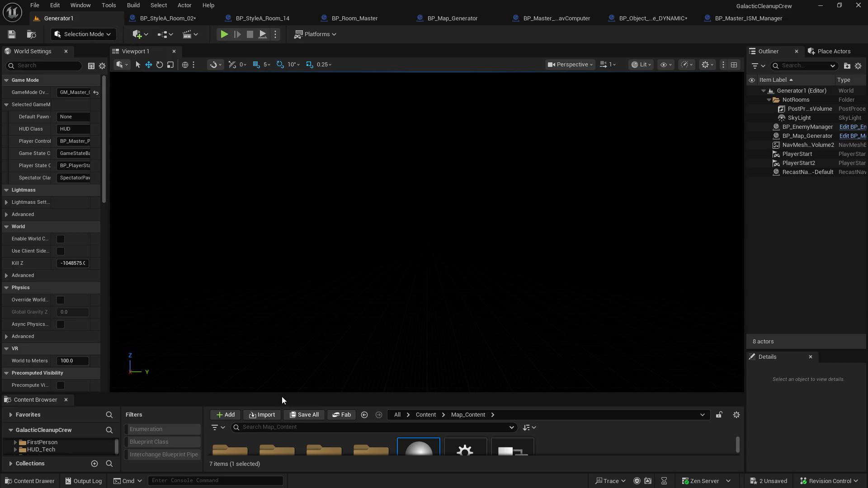
# - Open BP_Master_Object_Interactable from Player_Objects and trace its cast, Set Visibility and Set Overlay Material nodes
pyautogui.moveTo(281, 394)
pyautogui.mouseDown()
pyautogui.moveTo(312, 228)
pyautogui.moveTo(317, 271)
pyautogui.mouseUp()
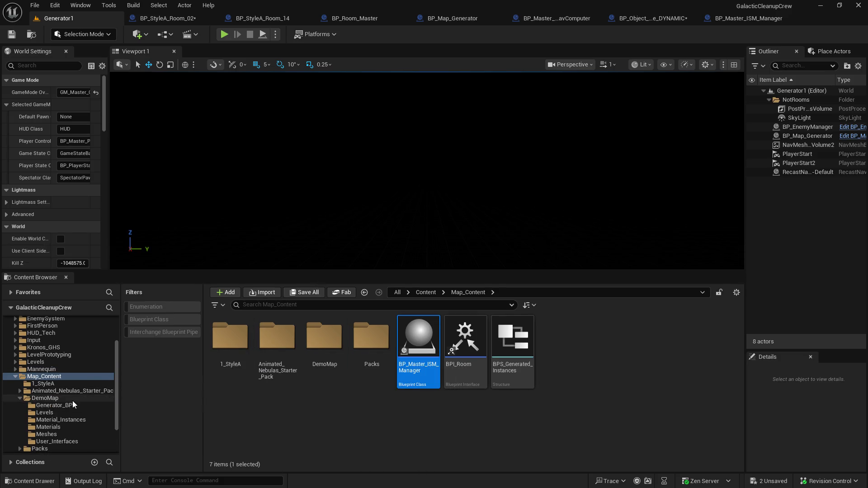
pyautogui.scroll(-3, 75, 427)
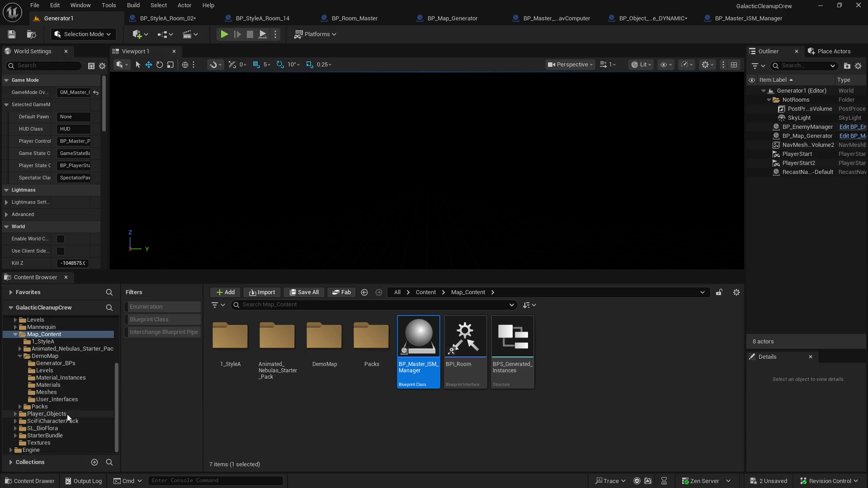
pyautogui.click(103, 414)
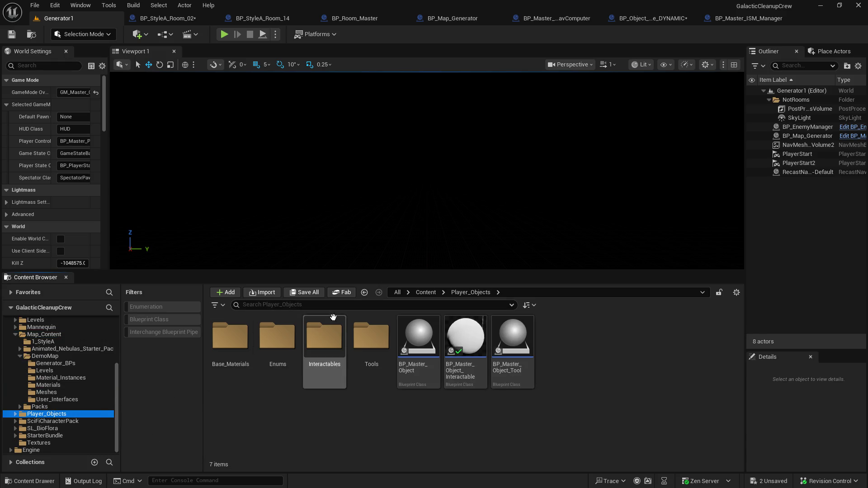
pyautogui.doubleClick(468, 330)
pyautogui.scroll(3, 307, 289)
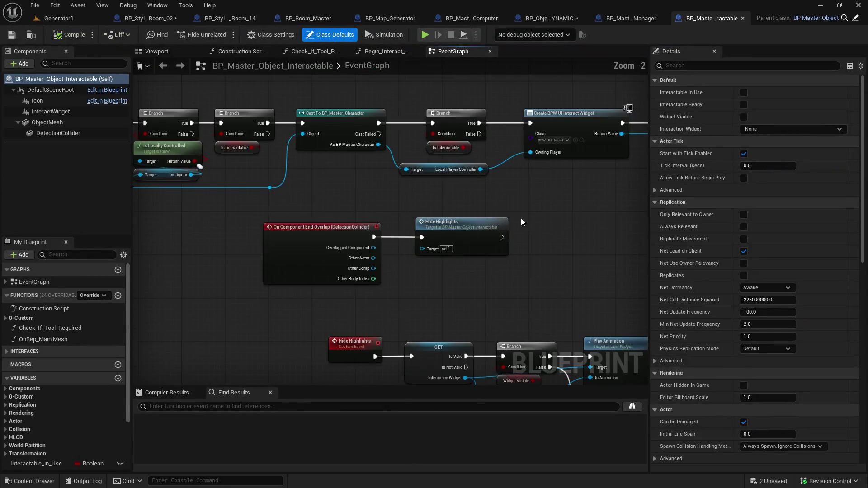
pyautogui.scroll(2, 437, 250)
pyautogui.moveTo(497, 212); pyautogui.dragTo(370, 276)
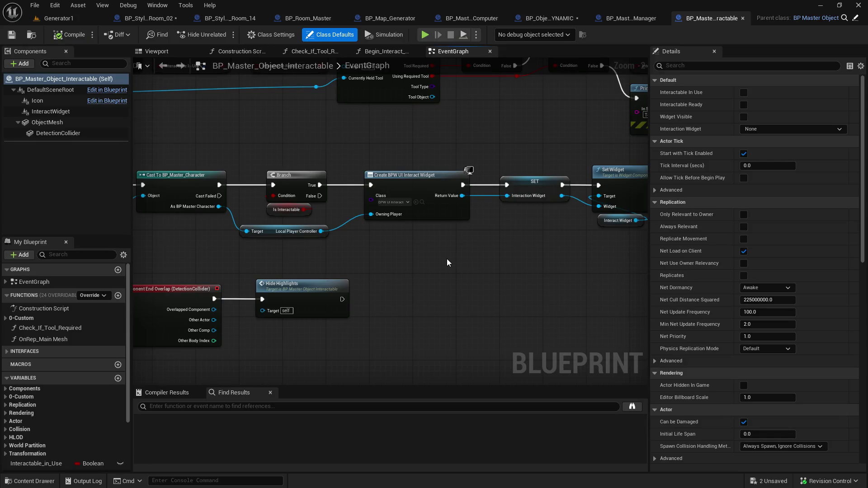
pyautogui.moveTo(449, 259); pyautogui.dragTo(108, 262)
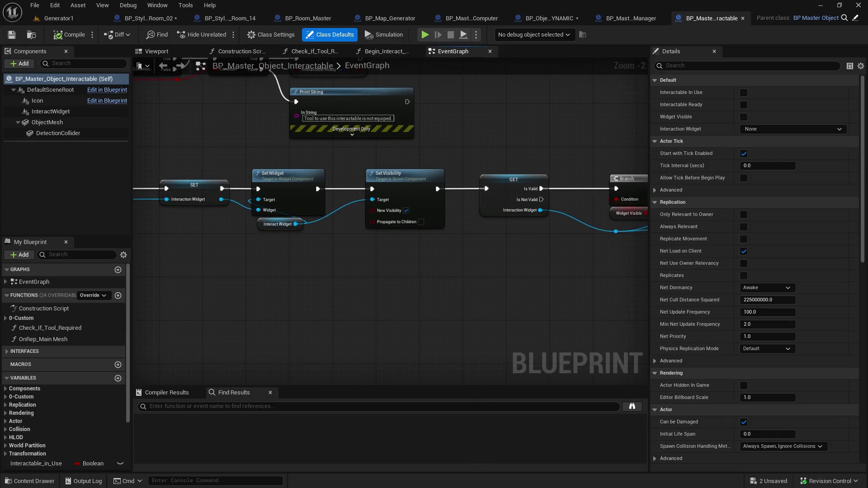
pyautogui.moveTo(565, 217)
pyautogui.mouseDown()
pyautogui.moveTo(226, 199)
pyautogui.moveTo(158, 181)
pyautogui.mouseUp()
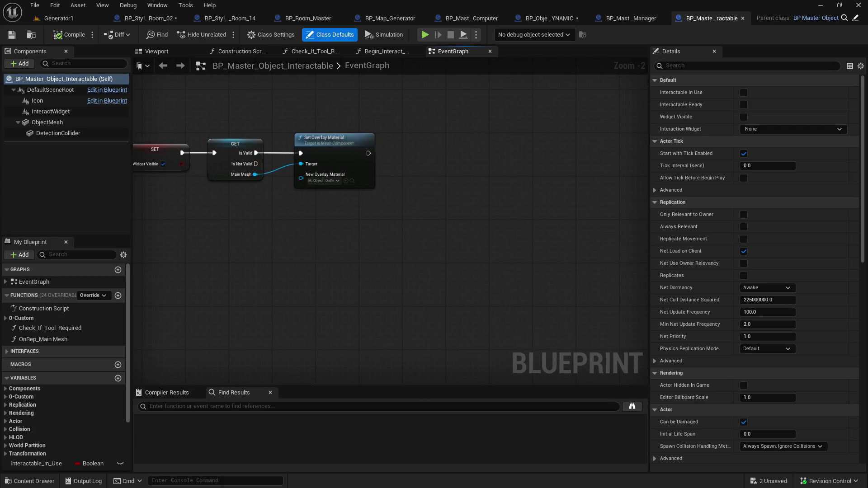
pyautogui.scroll(3, 479, 251)
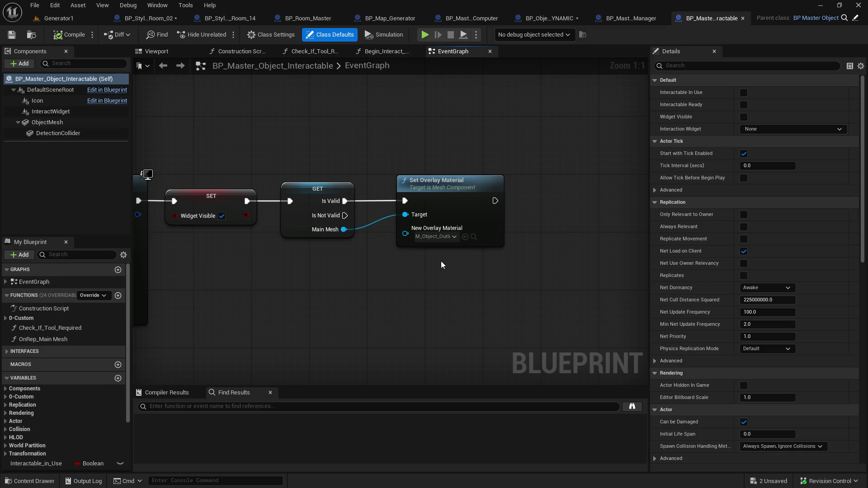
# - Check the ObjectMesh component in BP_Object_Interactable_DYNAMIC, then bring up BP_StyleA_Room_02
pyautogui.click(555, 18)
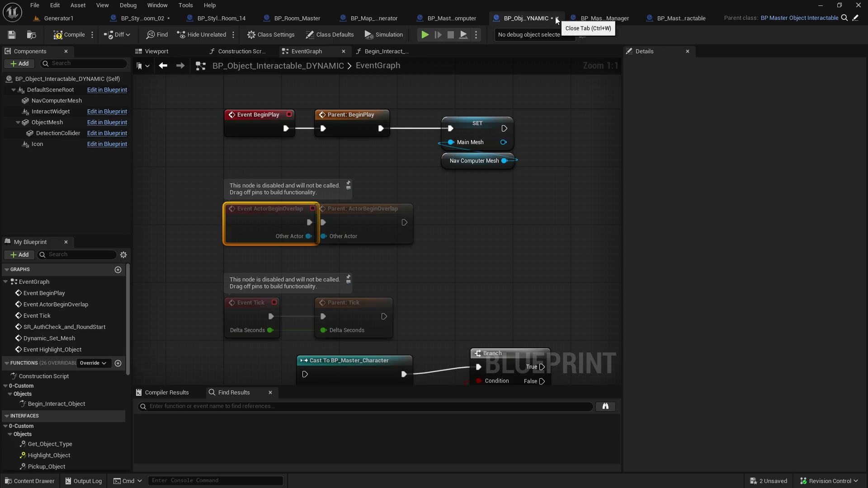
pyautogui.scroll(-2, 456, 191)
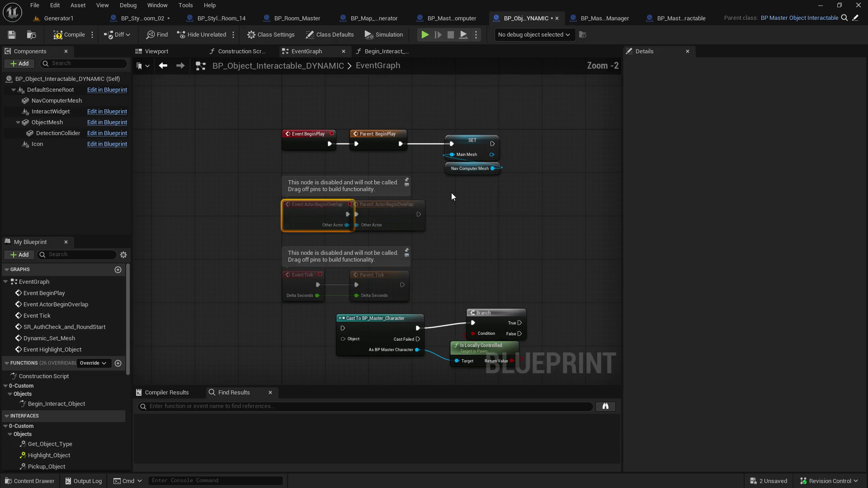
pyautogui.click(33, 125)
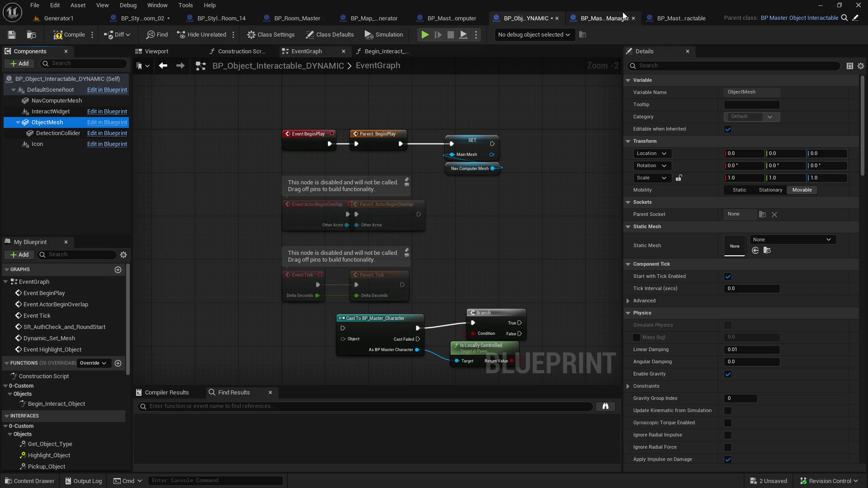
pyautogui.click(143, 18)
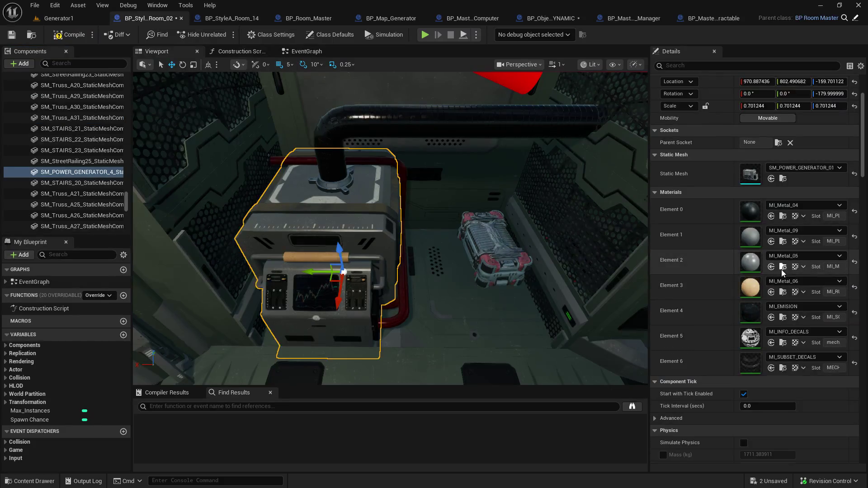
# - Filter the power generator's Details with 'overl', then move through Room_14 to BP_Room_Master's EventGraph
pyautogui.click(693, 65)
pyautogui.write('overl')
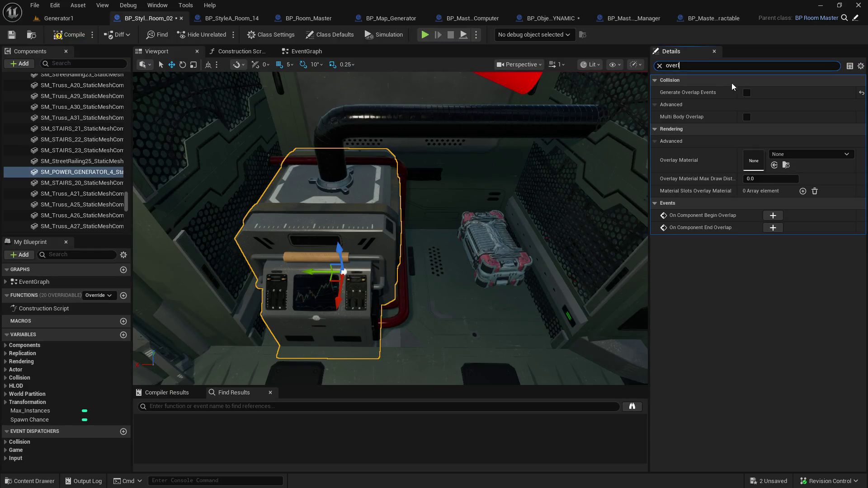
pyautogui.click(695, 68)
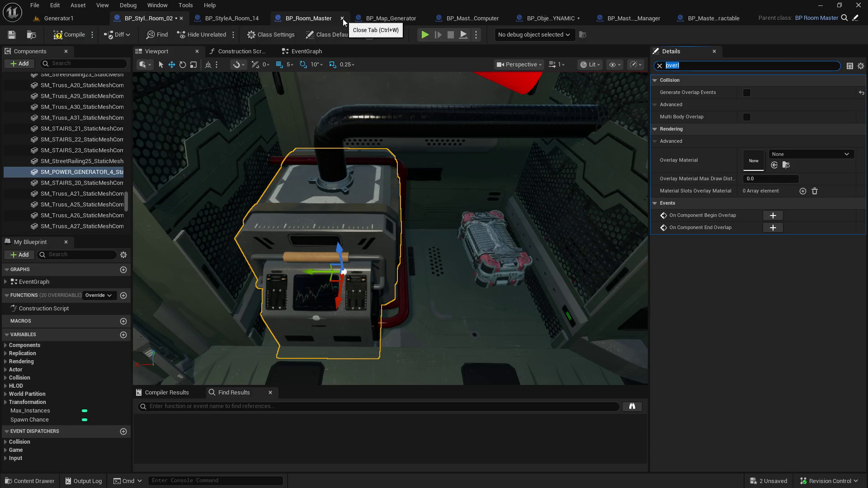
pyautogui.click(220, 20)
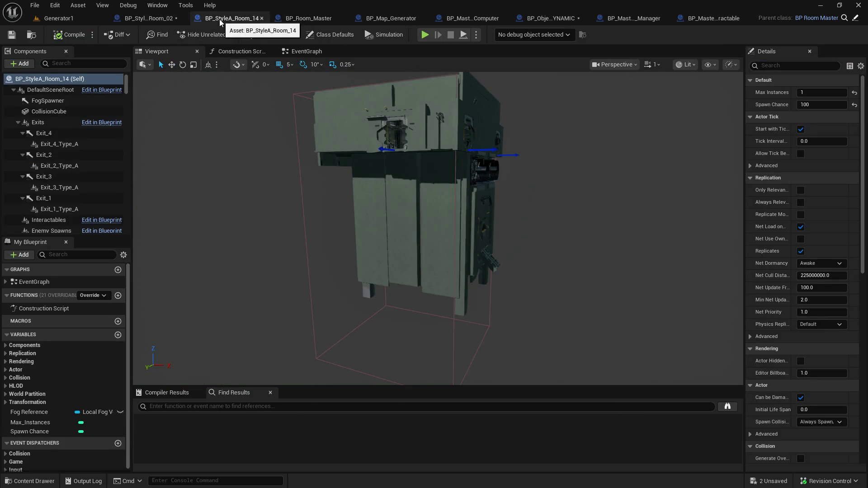
pyautogui.click(288, 18)
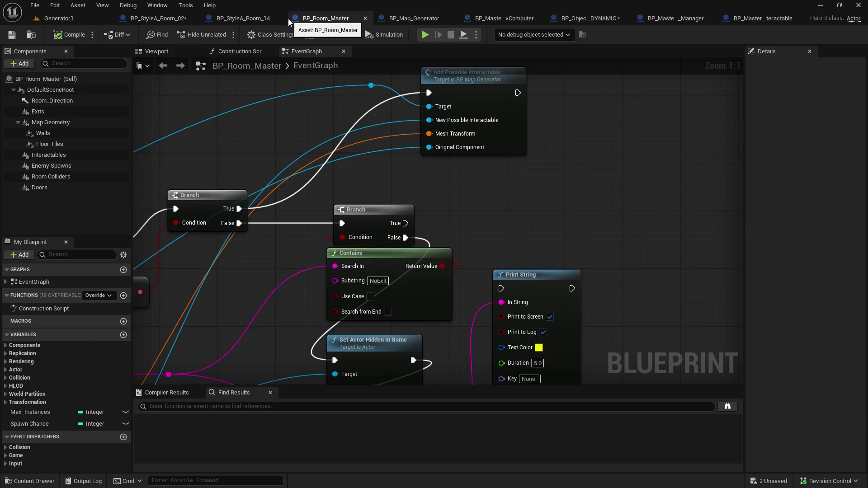
pyautogui.scroll(-3, 482, 207)
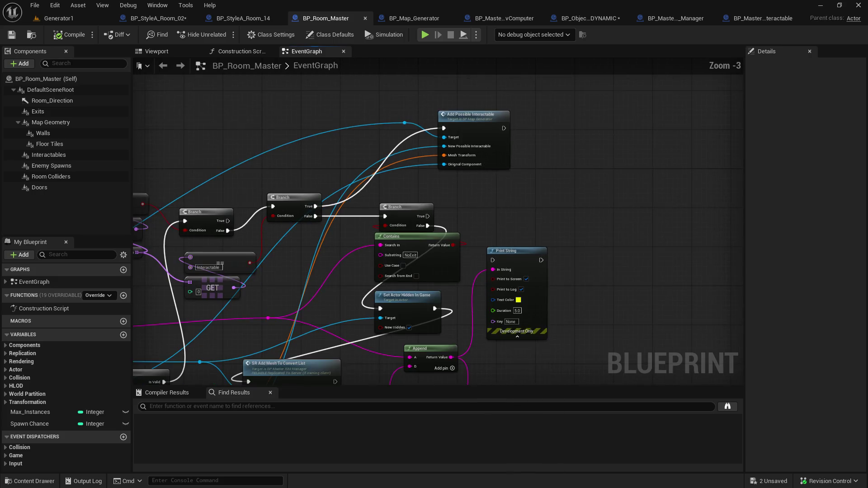
# - Frame Add Possible Interactable and drag a new connection out of a reroute on the Original Component wire
pyautogui.moveTo(569, 184); pyautogui.dragTo(466, 261)
pyautogui.scroll(3, 464, 233)
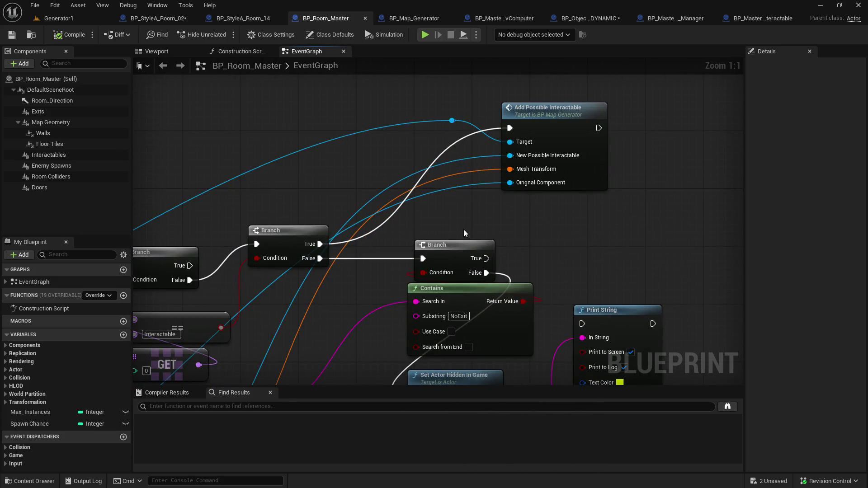
pyautogui.moveTo(463, 229); pyautogui.dragTo(266, 248)
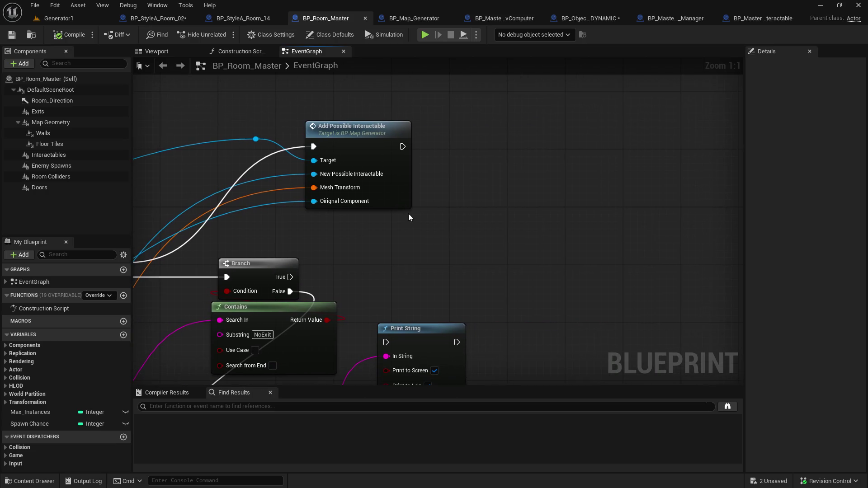
pyautogui.moveTo(404, 147); pyautogui.dragTo(480, 142)
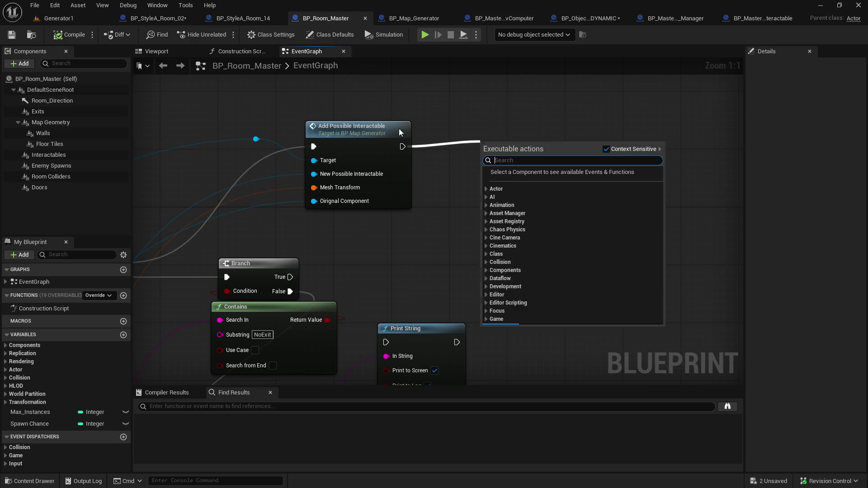
pyautogui.press('Escape')
pyautogui.moveTo(255, 139)
pyautogui.mouseDown()
pyautogui.moveTo(406, 119)
pyautogui.moveTo(464, 131)
pyautogui.mouseUp()
pyautogui.press('Escape')
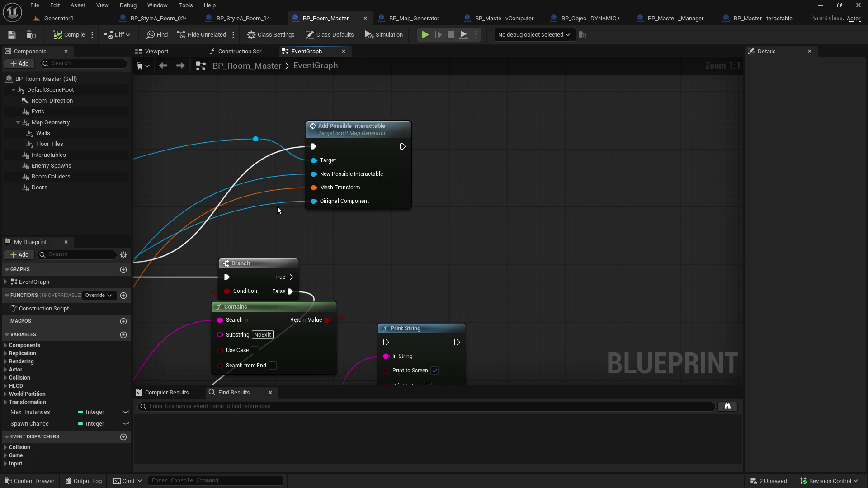
pyautogui.doubleClick(271, 198)
pyautogui.moveTo(272, 198)
pyautogui.mouseDown()
pyautogui.moveTo(399, 224)
pyautogui.moveTo(513, 223)
pyautogui.mouseUp()
# - Add a Destroy Component node run after Add Possible Interactable, then save and compile BP_Room_Master
pyautogui.write('destr')
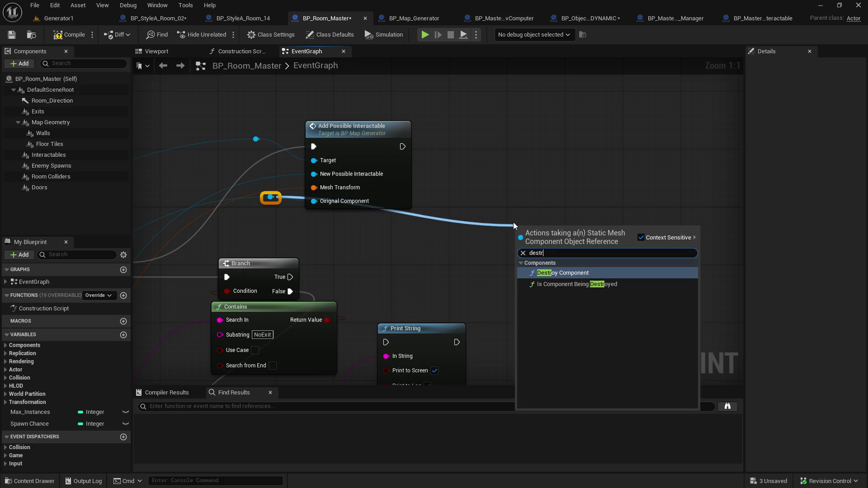
pyautogui.click(571, 271)
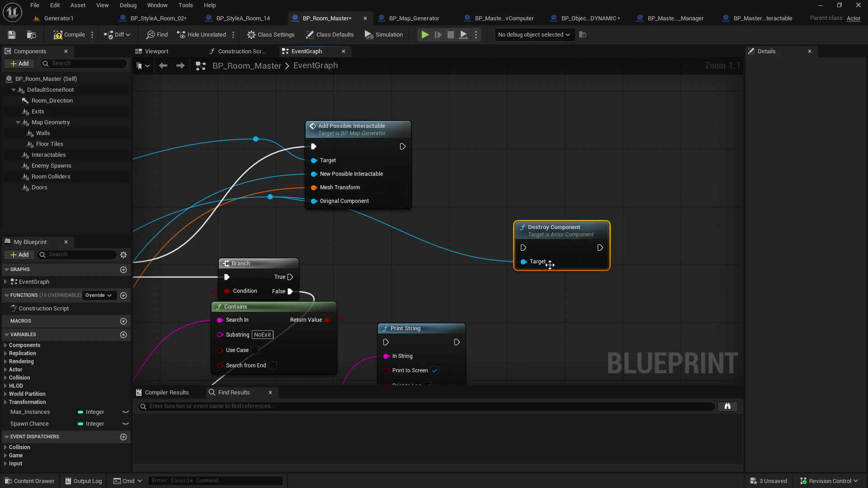
pyautogui.moveTo(403, 146)
pyautogui.mouseDown()
pyautogui.moveTo(470, 193)
pyautogui.moveTo(522, 247)
pyautogui.moveTo(534, 225)
pyautogui.moveTo(461, 218)
pyautogui.mouseUp()
pyautogui.click(11, 35)
pyautogui.click(62, 36)
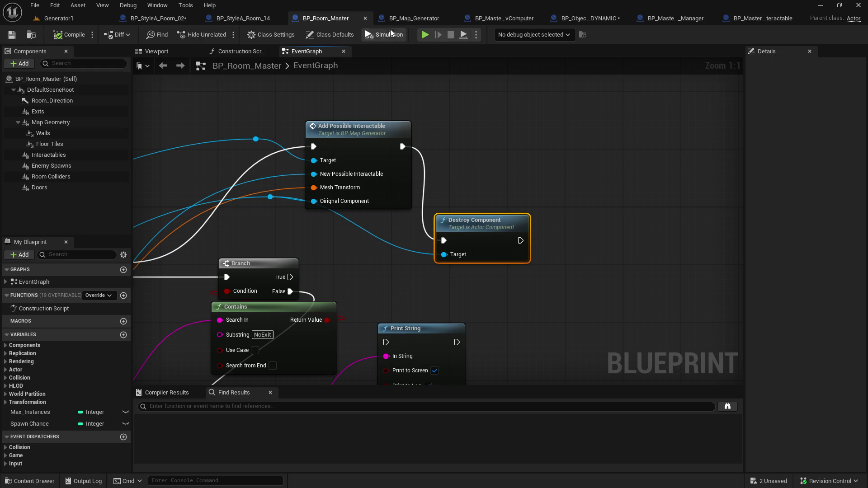
# - Save and compile BP_Map_Generator after reviewing its collision and Delay nodes, then return to Generator1
pyautogui.click(407, 17)
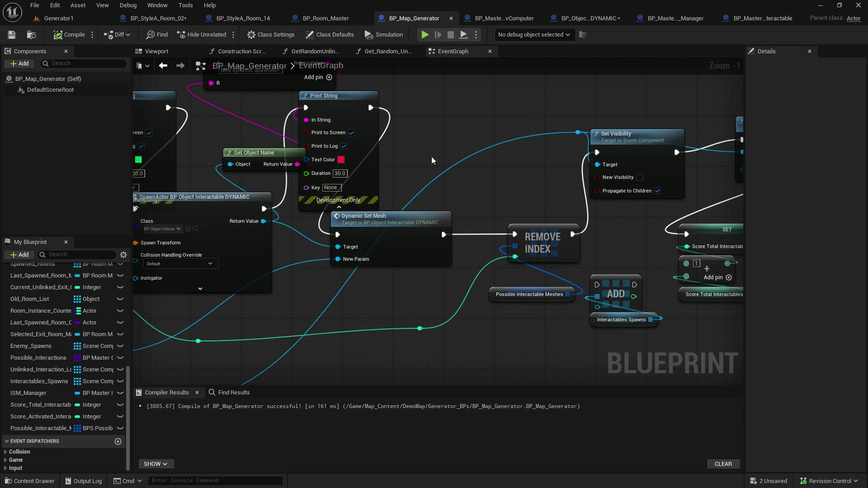
pyautogui.moveTo(518, 164); pyautogui.dragTo(330, 171)
pyautogui.moveTo(392, 221)
pyautogui.mouseDown()
pyautogui.moveTo(343, 230)
pyautogui.moveTo(351, 249)
pyautogui.moveTo(448, 240)
pyautogui.mouseUp()
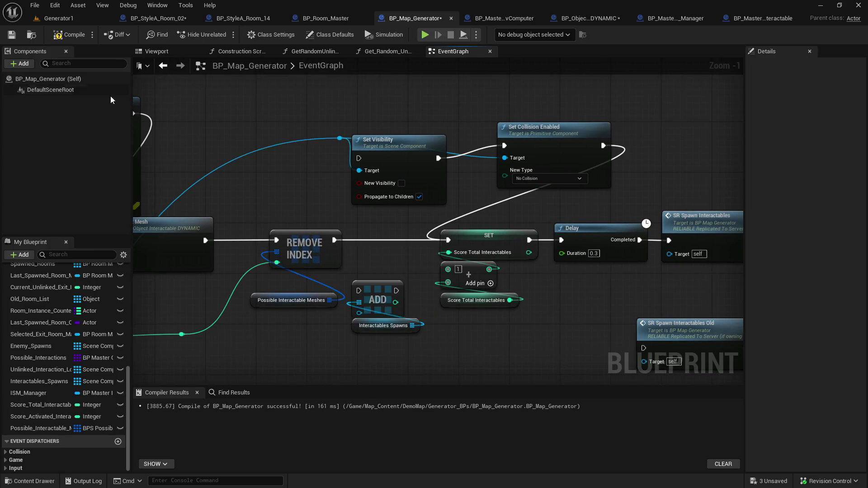
pyautogui.click(12, 36)
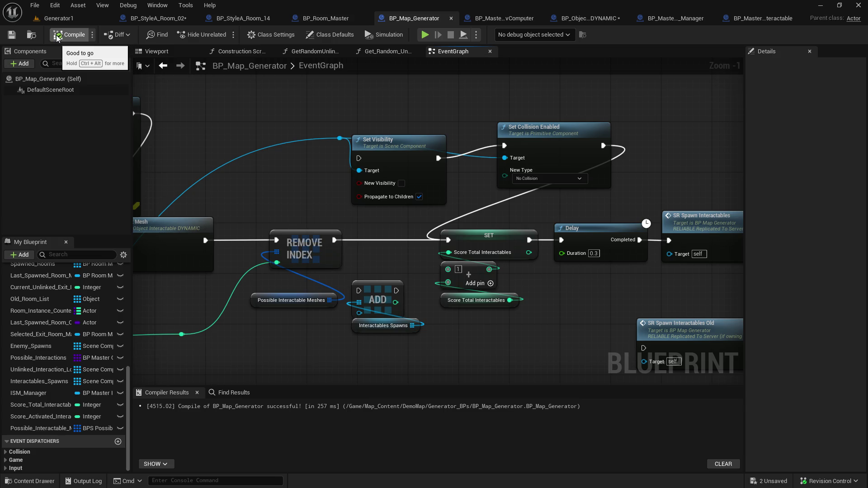
pyautogui.click(59, 18)
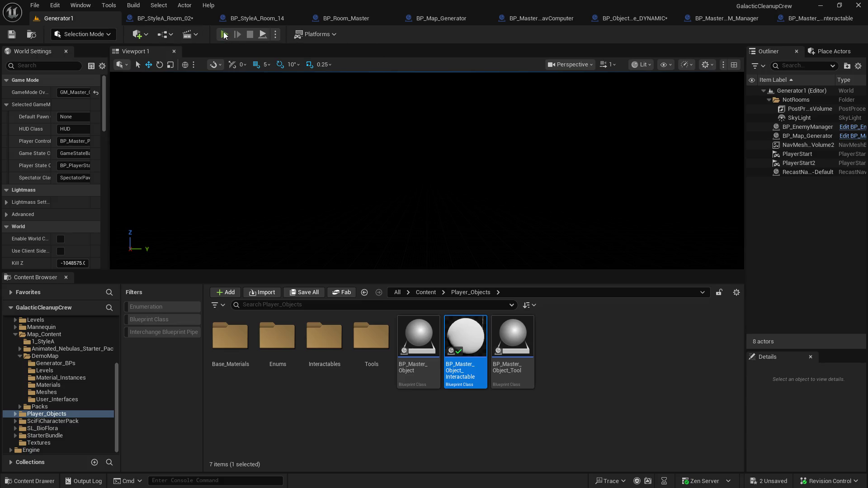
# - Start a play-test, make the game viewport much taller, and capture input in it
pyautogui.click(229, 38)
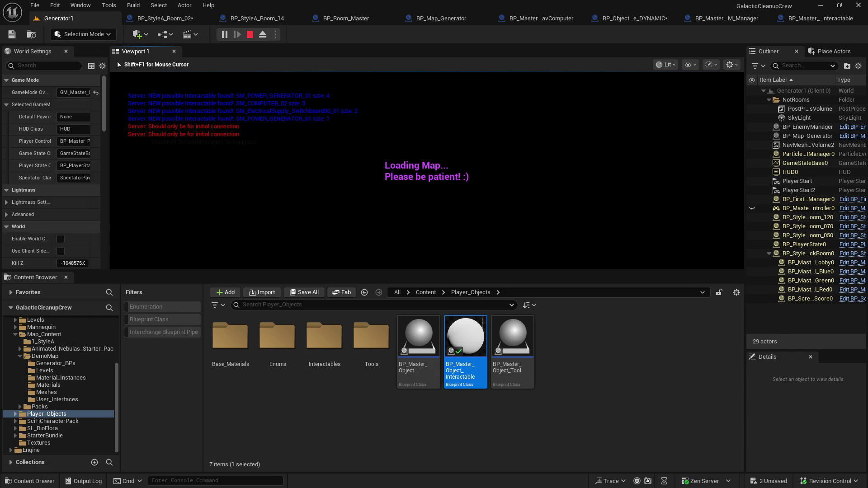
pyautogui.moveTo(440, 270); pyautogui.dragTo(440, 407)
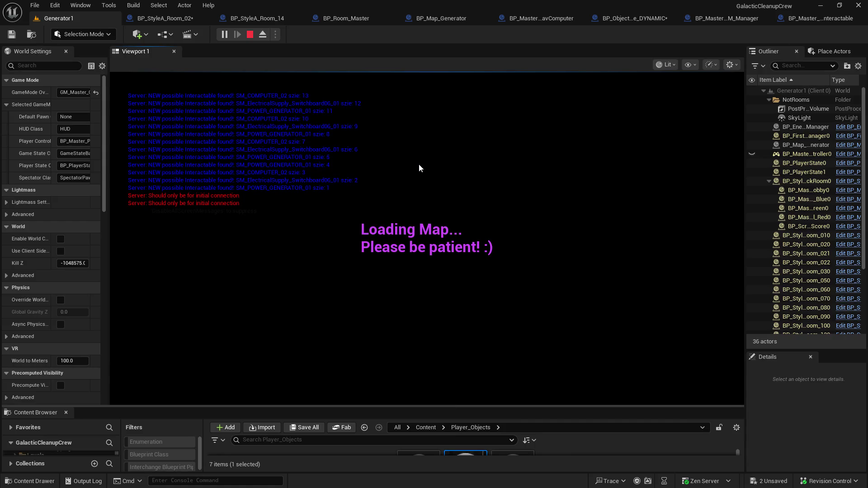
pyautogui.click(415, 164)
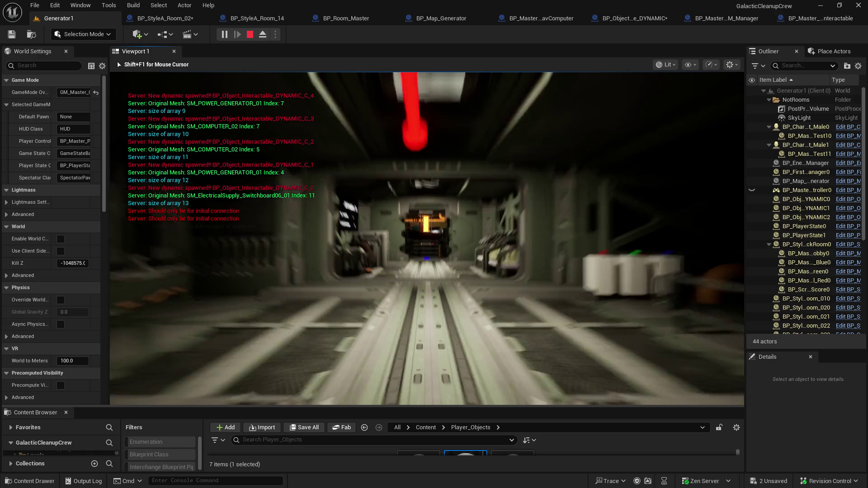
# - Walk from the first room past the glowing generator and up the staircase into the next corridor
pyautogui.press('w')
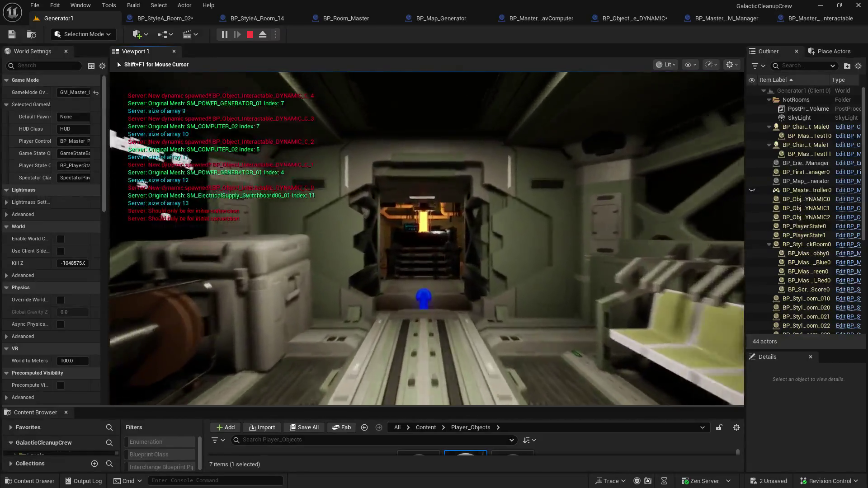
pyautogui.press('w')
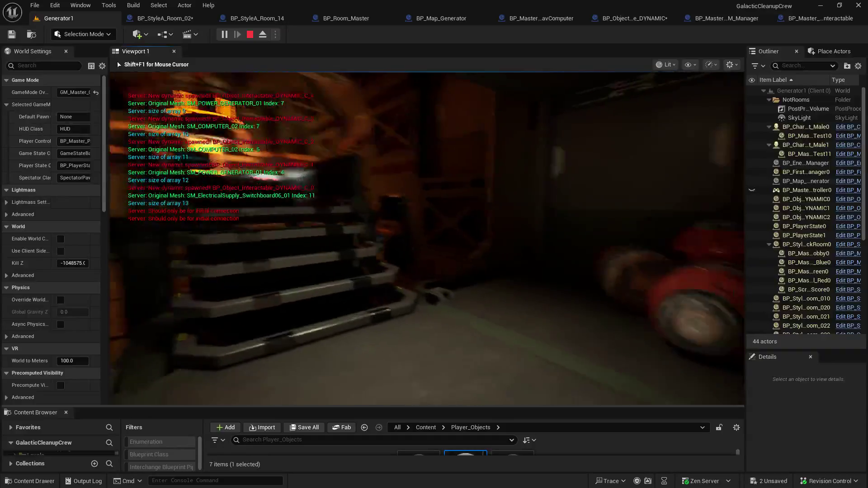
pyautogui.press('w')
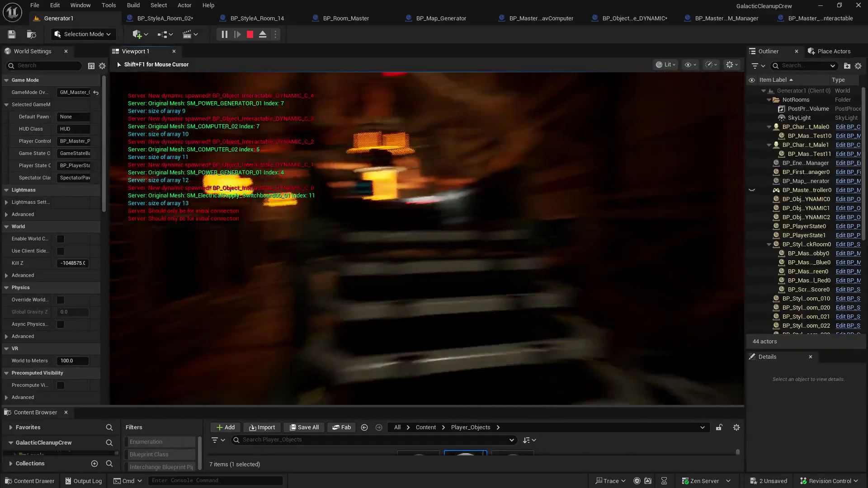
pyautogui.press('w')
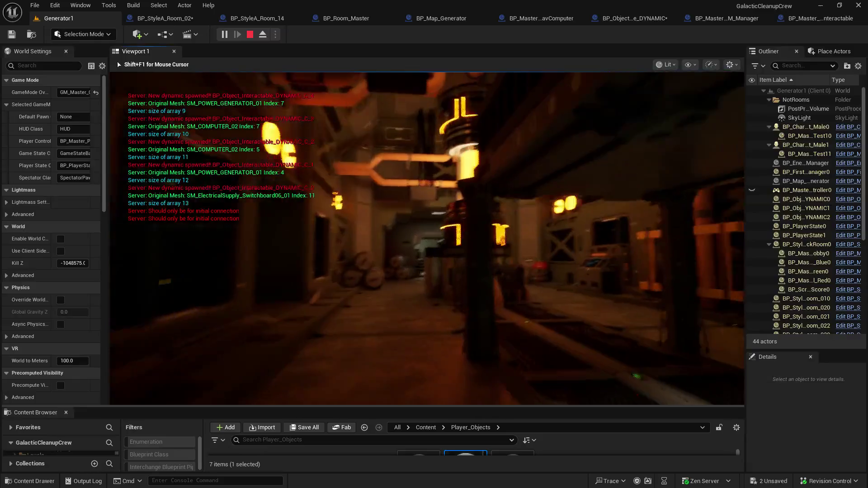
pyautogui.press('w')
pyautogui.press('w')
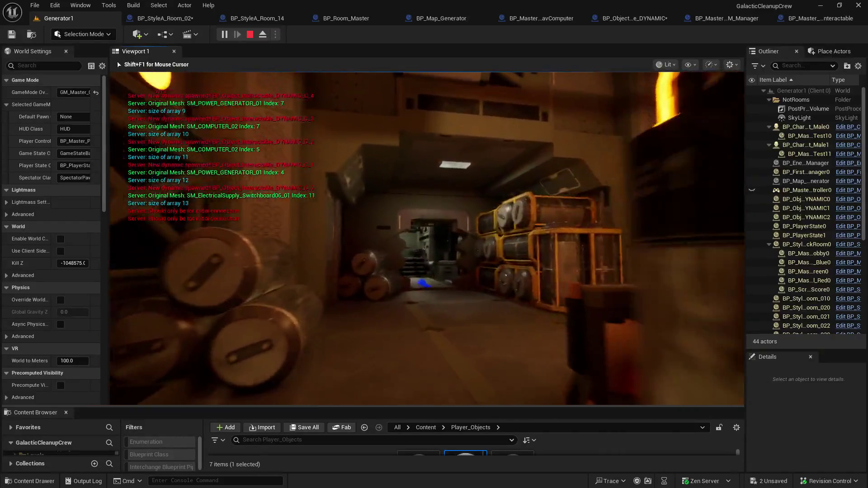
pyautogui.press('w')
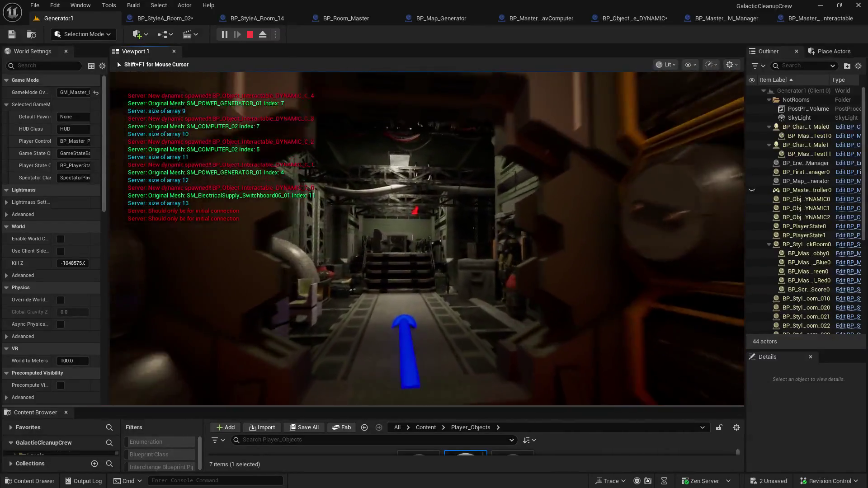
pyautogui.press('w')
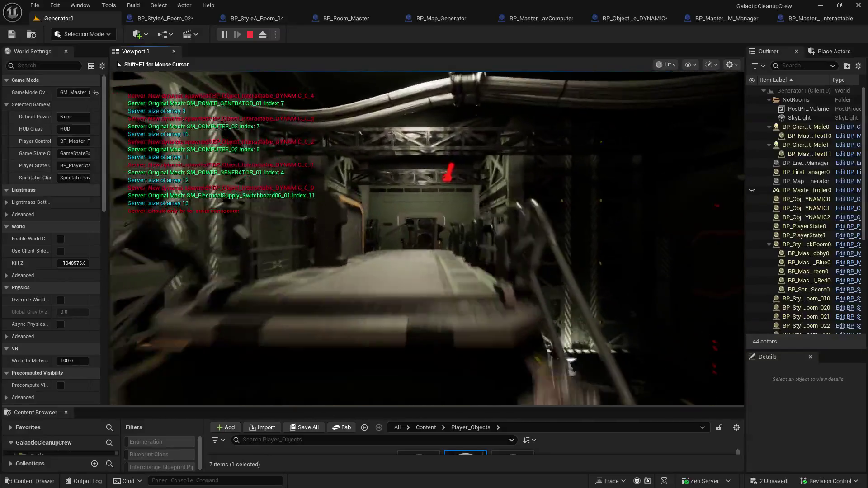
pyautogui.press('w')
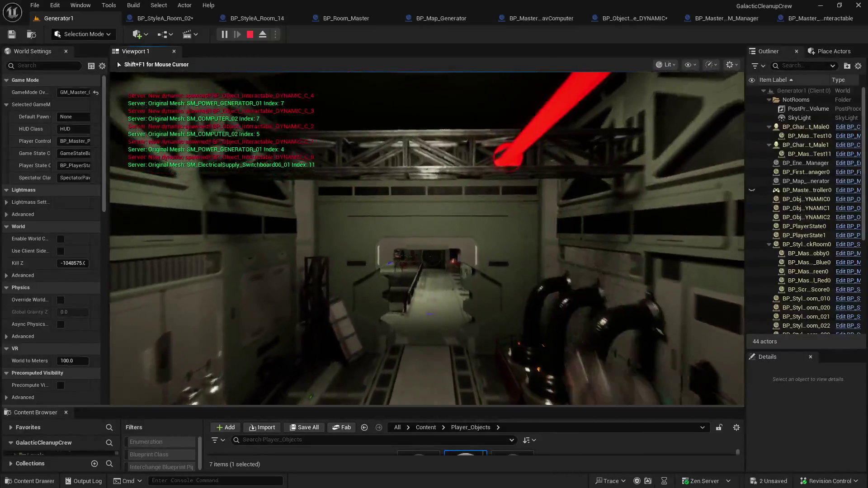
pyautogui.press('w')
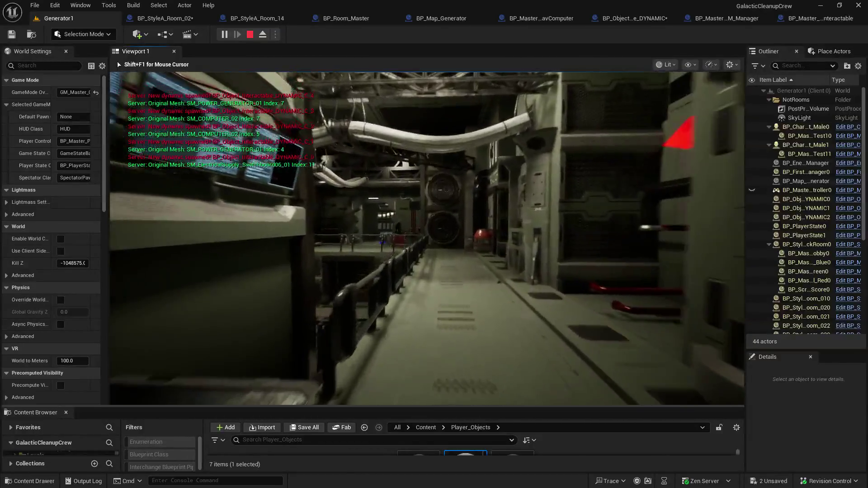
pyautogui.press('w')
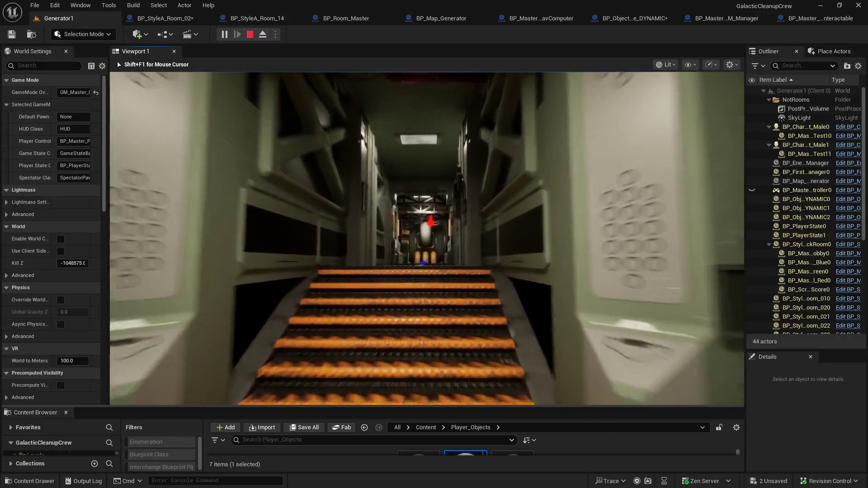
# - Continue through corridors, up stairs and across the cafeteria into the machine room
pyautogui.press('w')
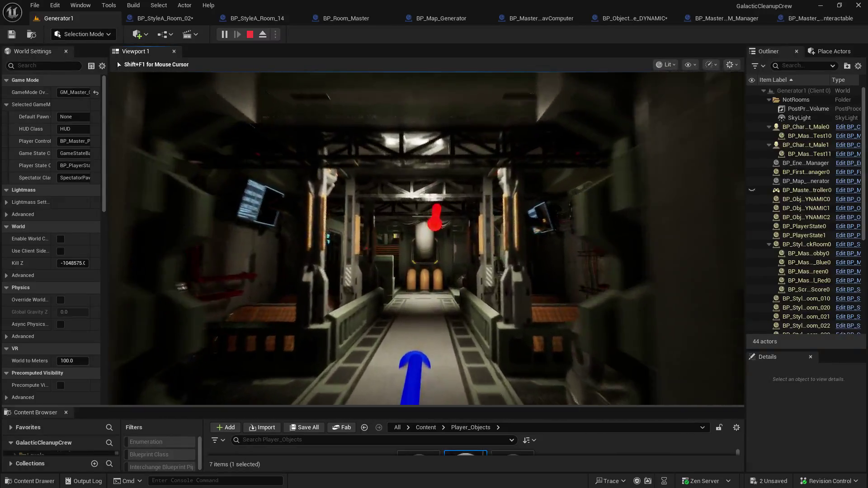
pyautogui.press('w')
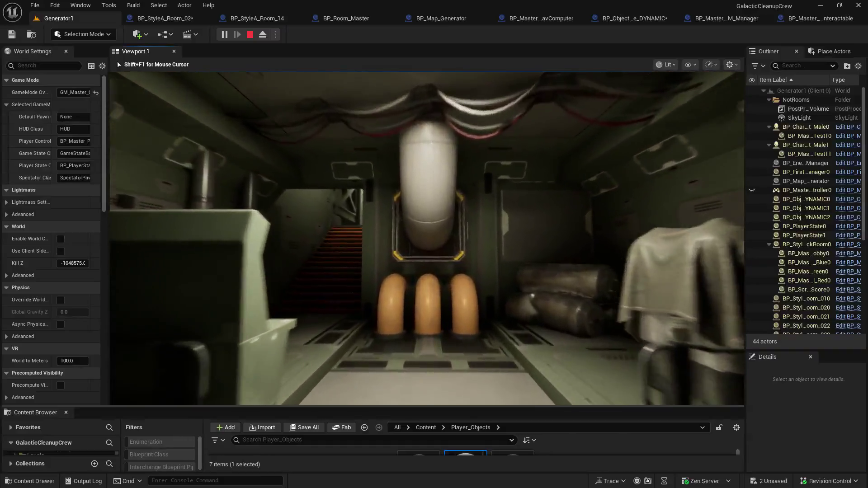
pyautogui.press('w')
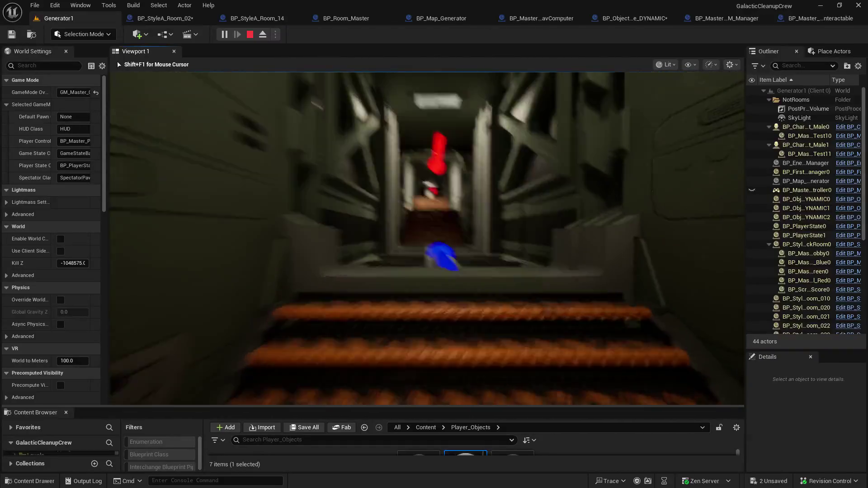
pyautogui.press('w')
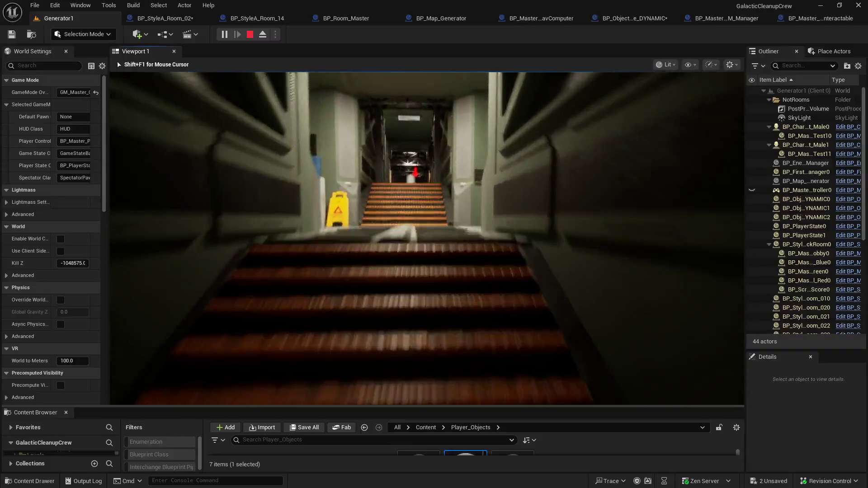
pyautogui.press('w')
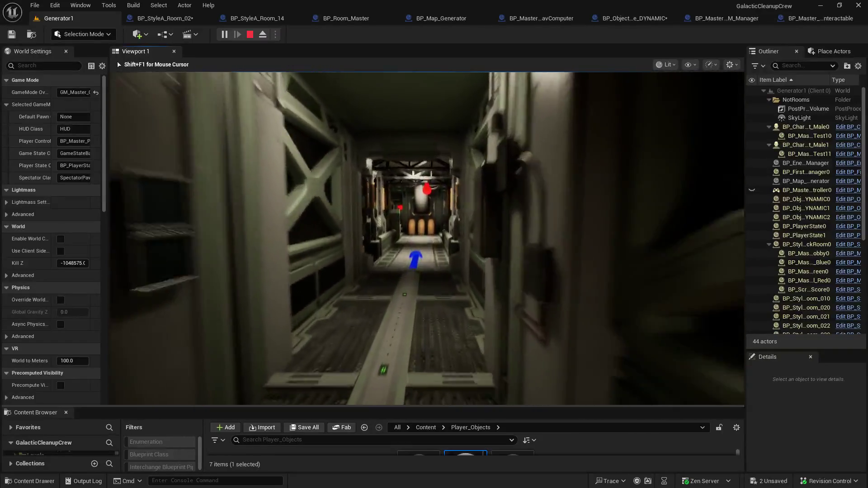
pyautogui.press('w')
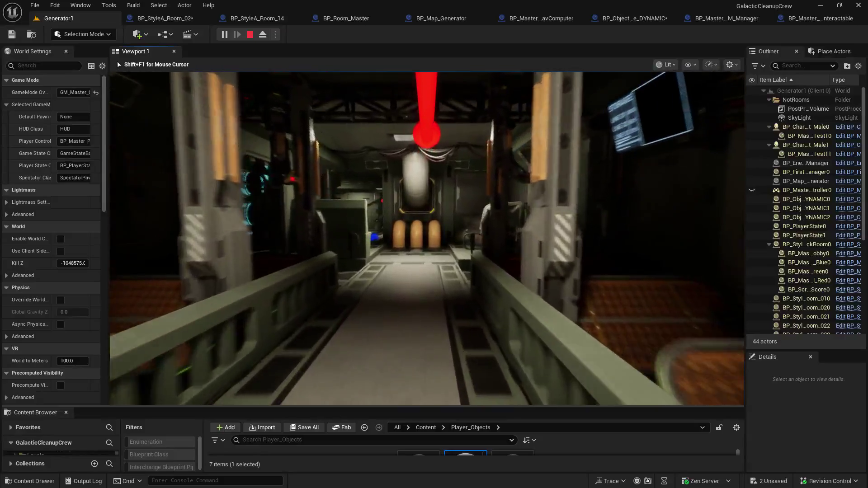
pyautogui.press('w')
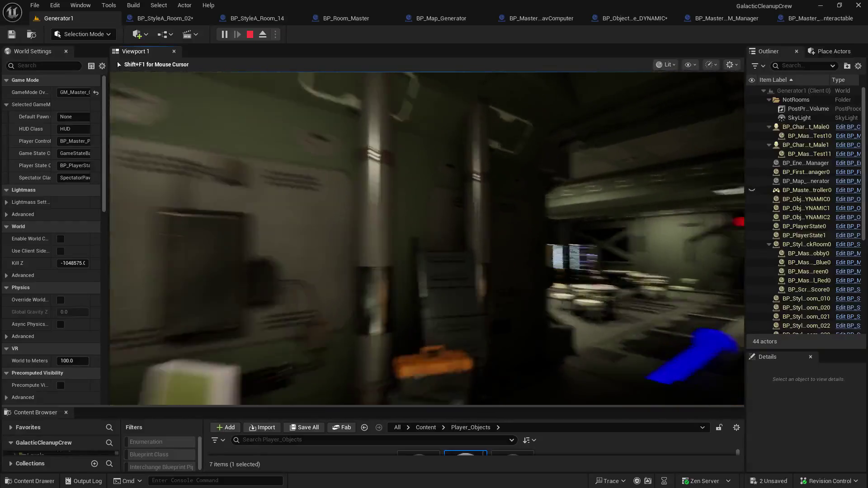
pyautogui.press('w')
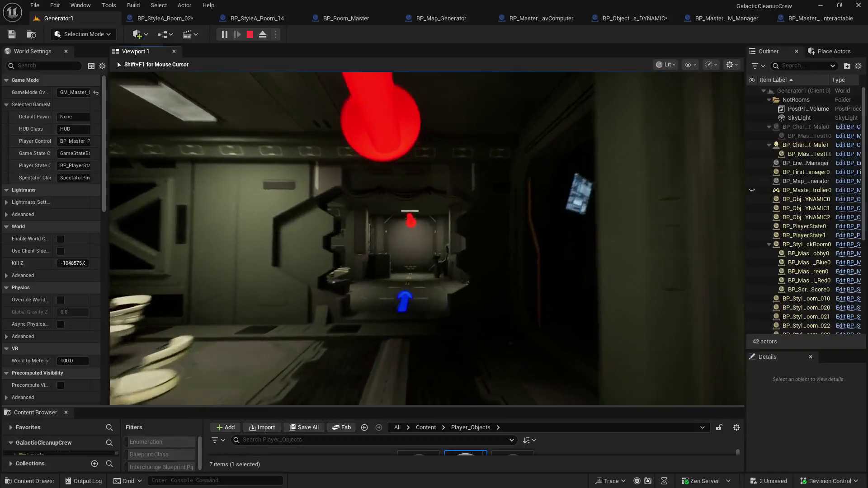
pyautogui.press('w')
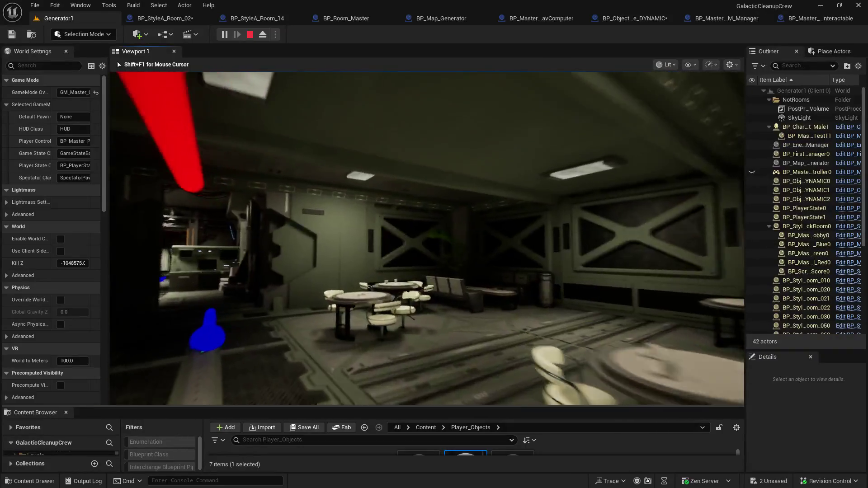
pyautogui.press('w')
pyautogui.press('w')
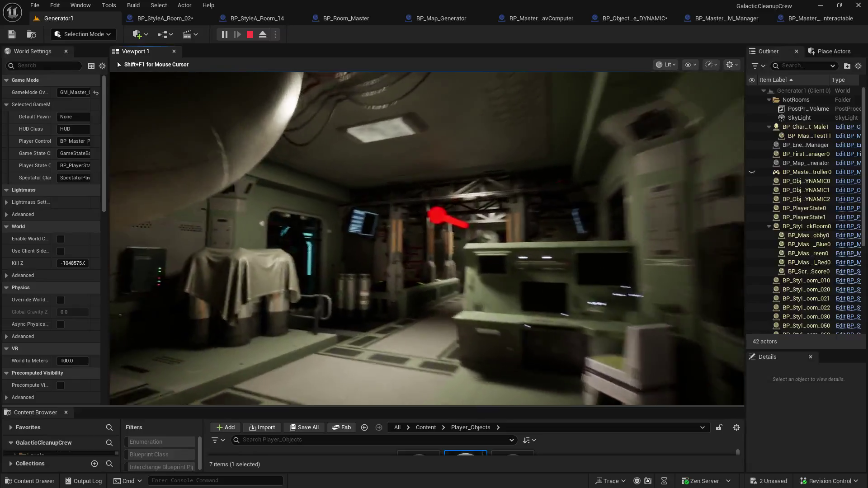
pyautogui.press('w')
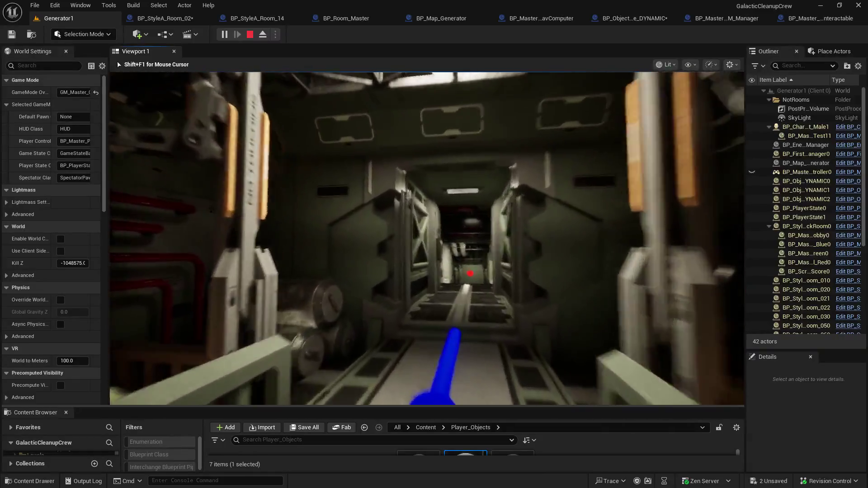
pyautogui.press('w')
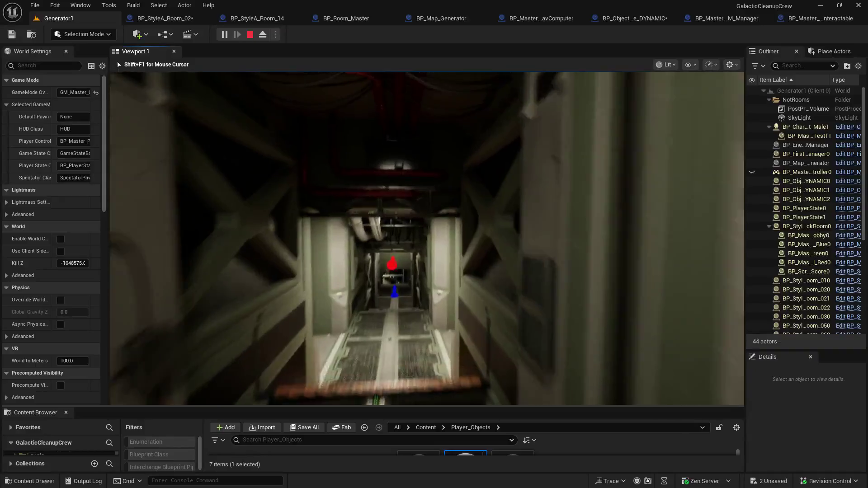
pyautogui.press('w')
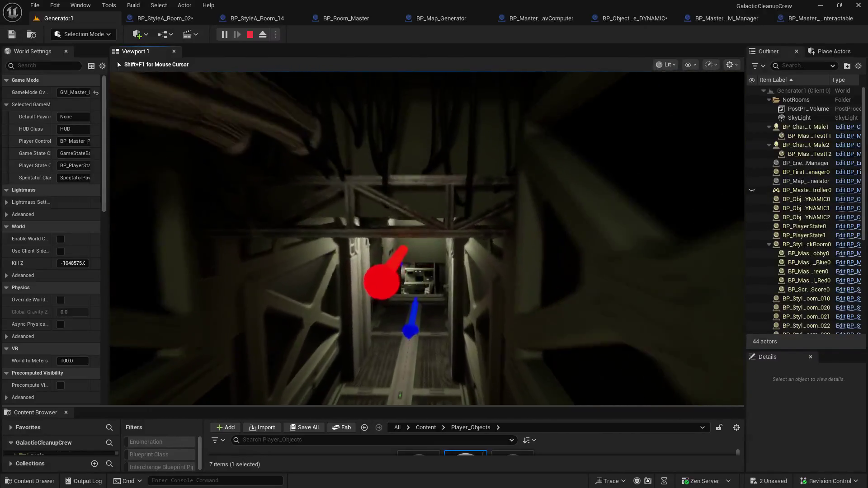
pyautogui.press('w')
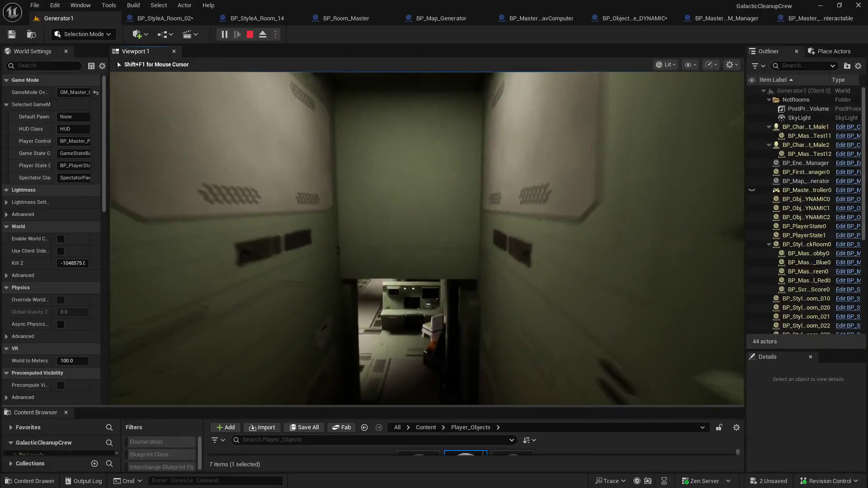
pyautogui.press('w')
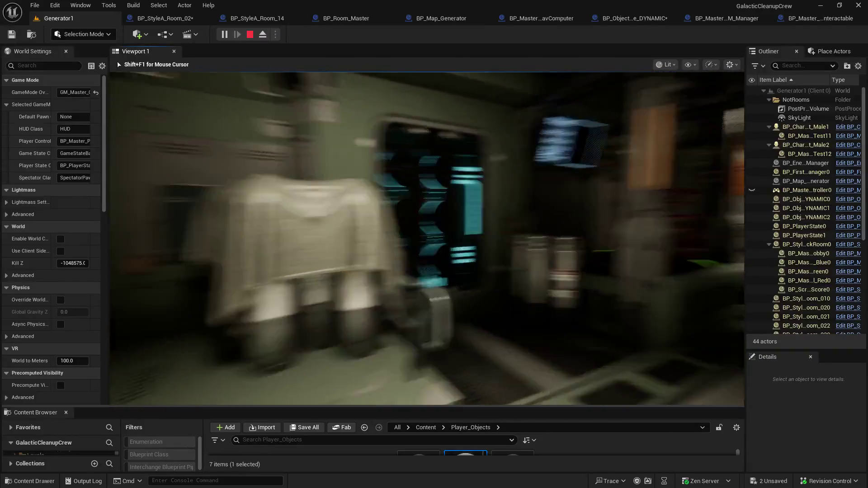
pyautogui.press('w')
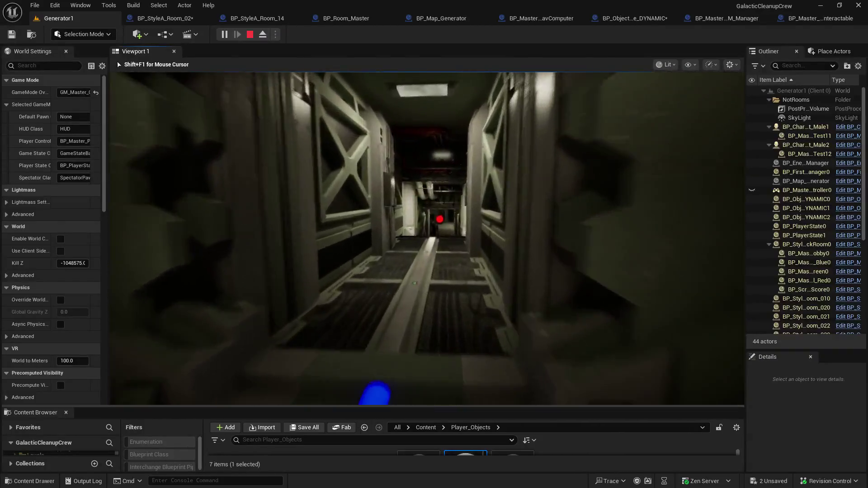
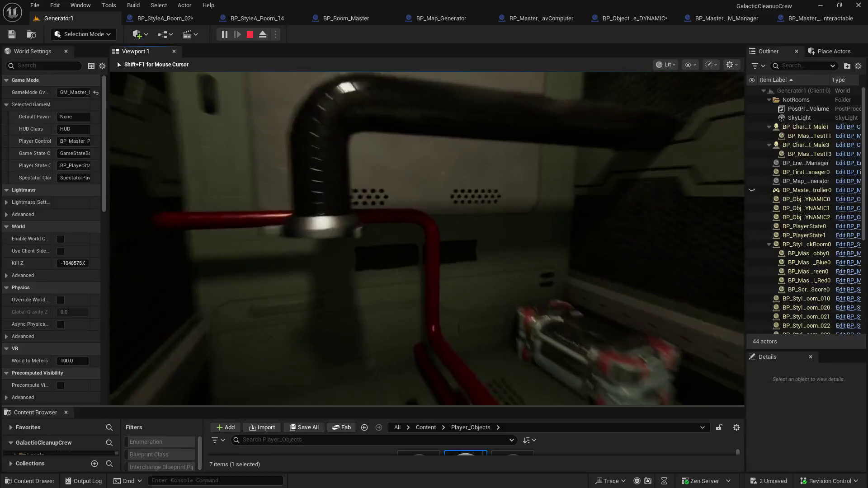
# - Walk down the corridor, up the stairs and into the orange generator room past the generator
pyautogui.press('w')
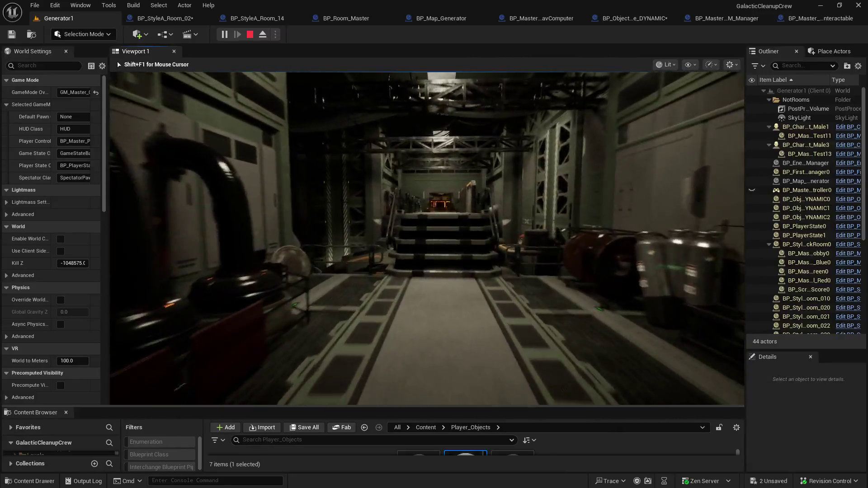
pyautogui.press('w')
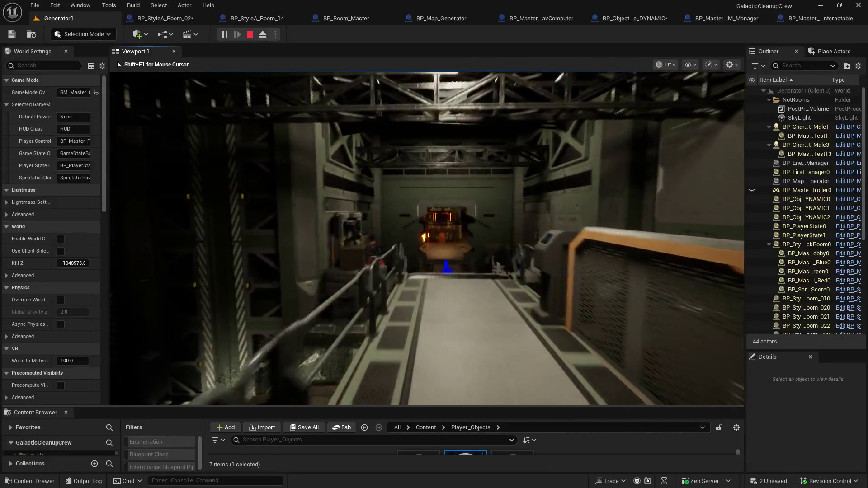
pyautogui.press('w')
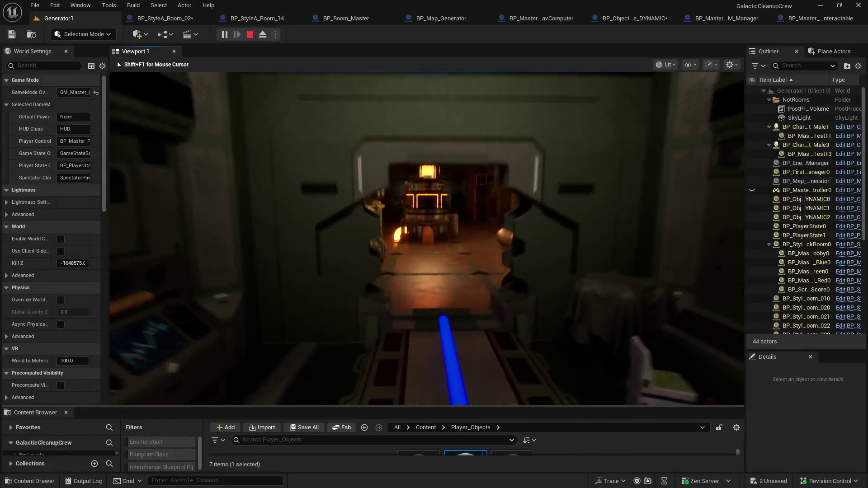
pyautogui.press('w')
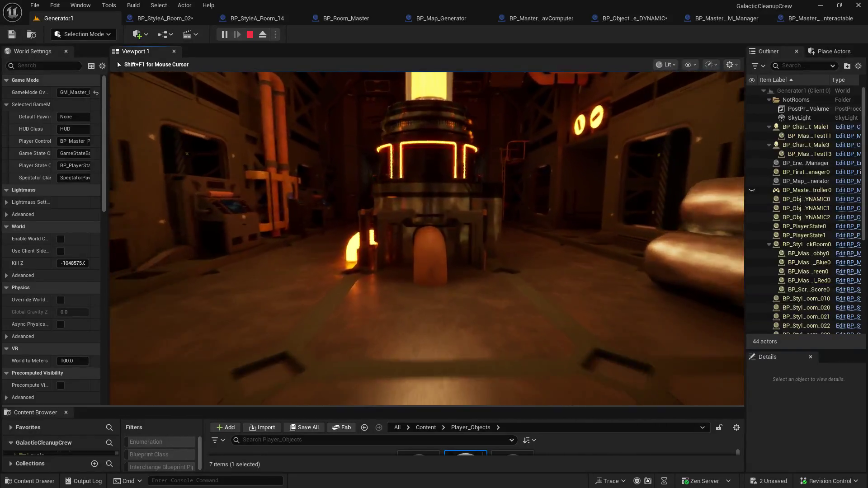
pyautogui.press('w')
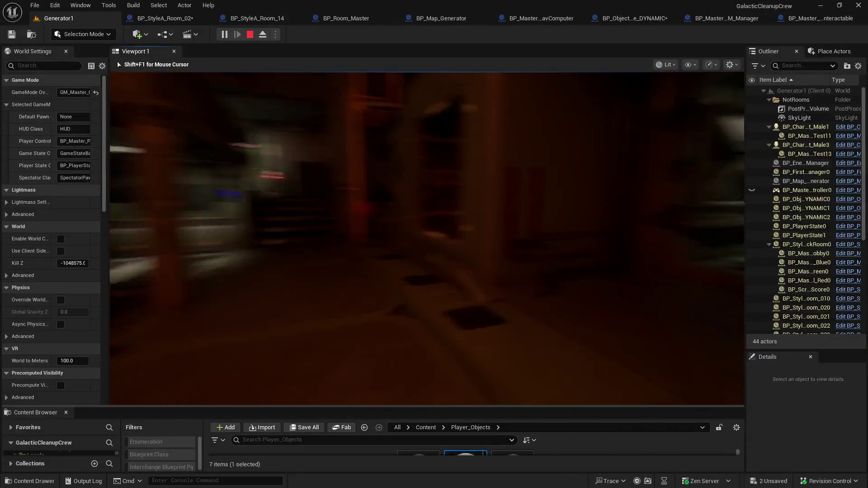
# - Head back down the barrel corridor, then stop the play session and relaunch it
pyautogui.press('w')
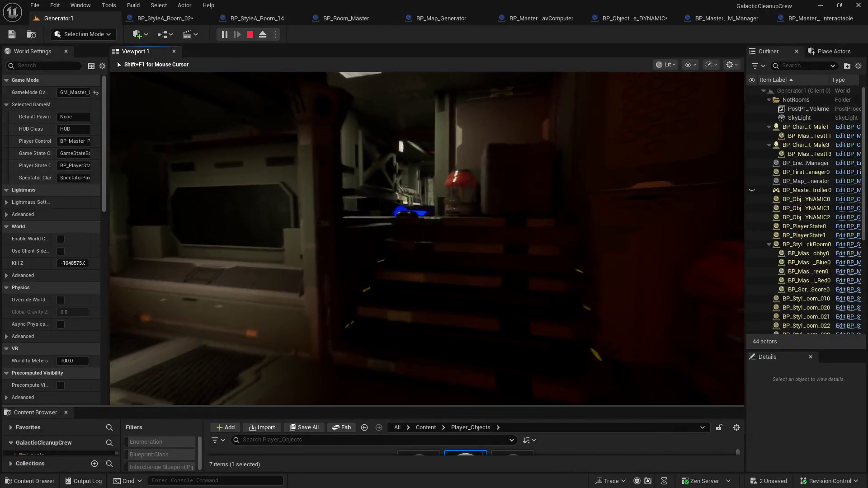
pyautogui.press('w')
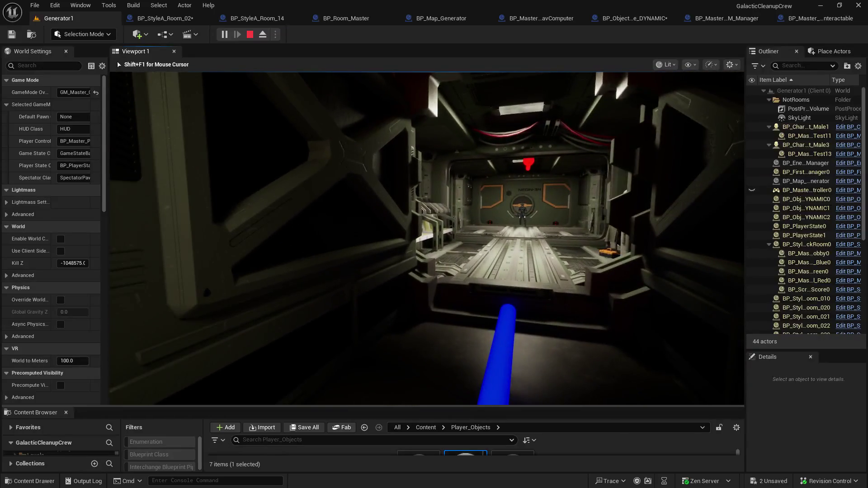
pyautogui.press('Escape')
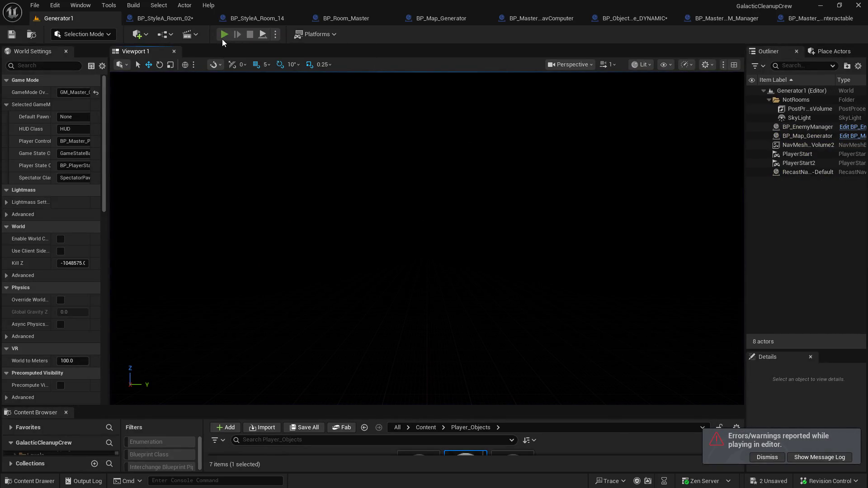
pyautogui.click(224, 34)
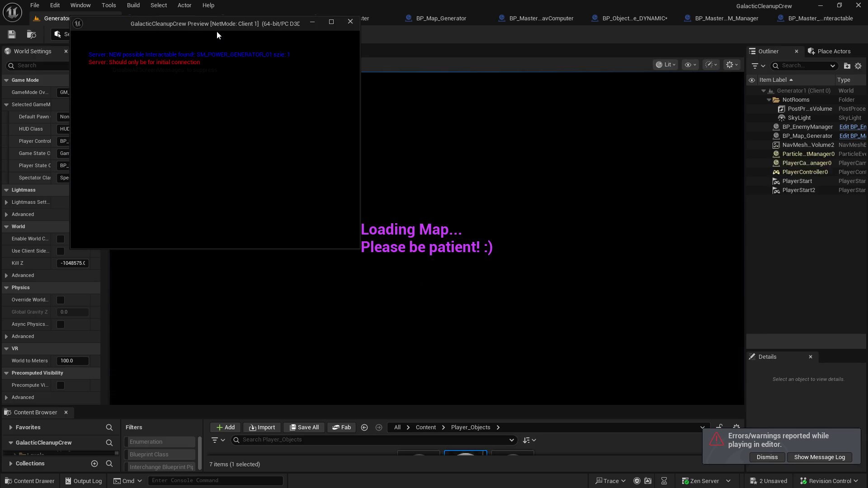
# - Bring up the BP_StyleA_Room_02 Blueprint showing the SM_POWER_GENERATOR_4 component's details
pyautogui.click(159, 18)
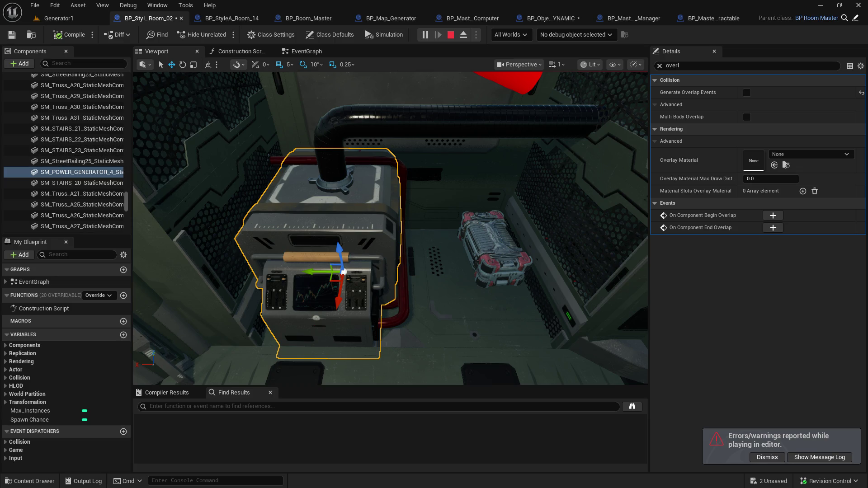
# - In BP_StyleA_Room_02, inspect the wall console, switchboard panel and floor mesh with all properties shown
pyautogui.moveTo(190, 135); pyautogui.dragTo(171, 163)
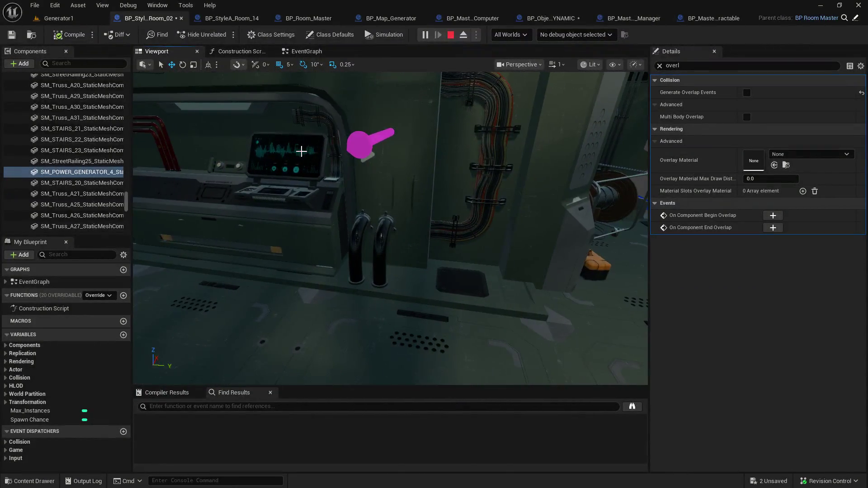
pyautogui.click(301, 151)
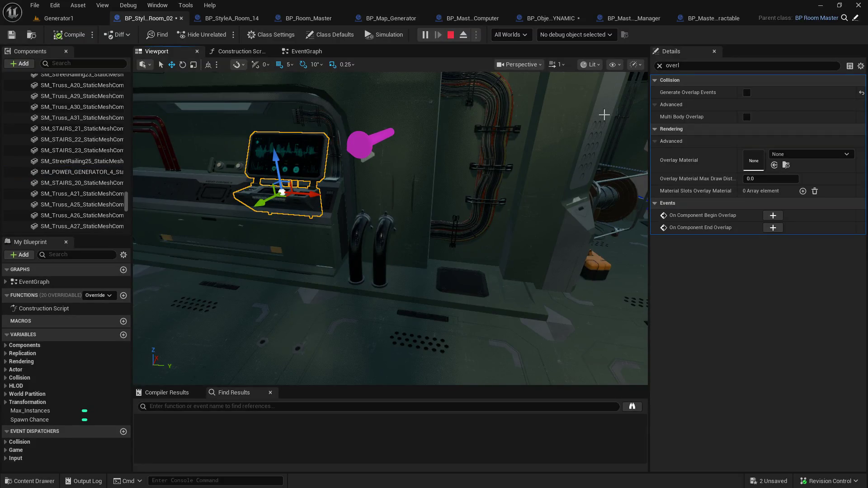
pyautogui.click(659, 65)
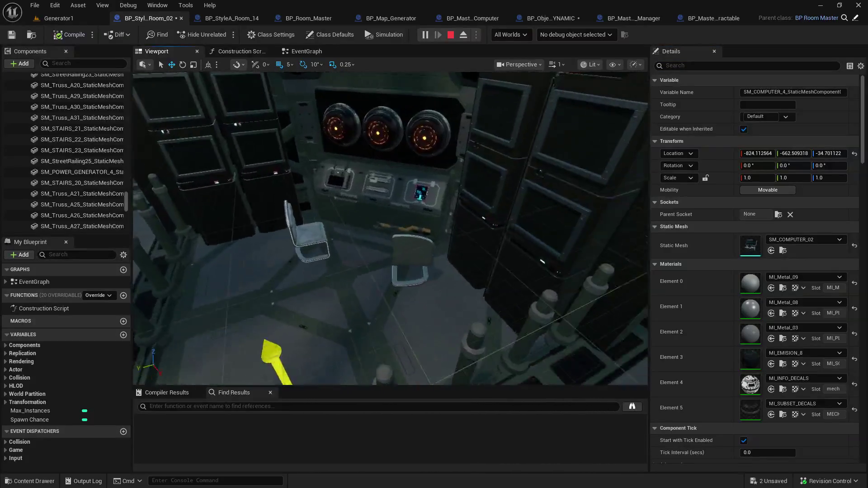
pyautogui.click(402, 160)
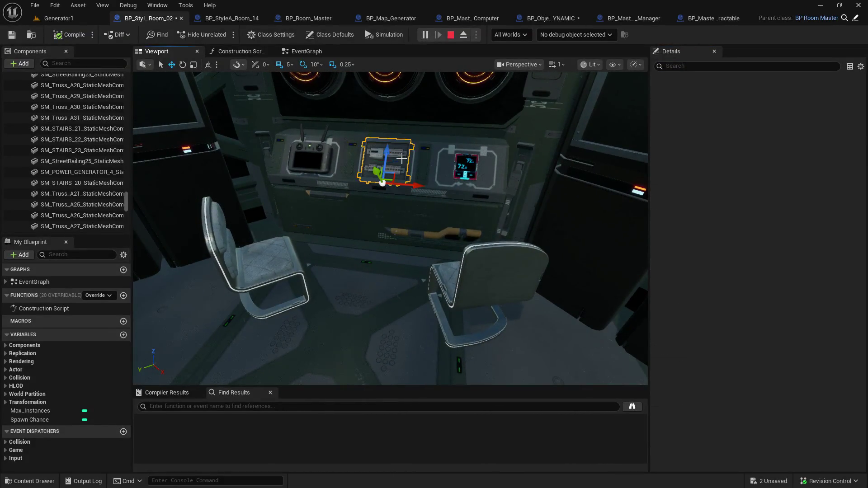
pyautogui.press('f')
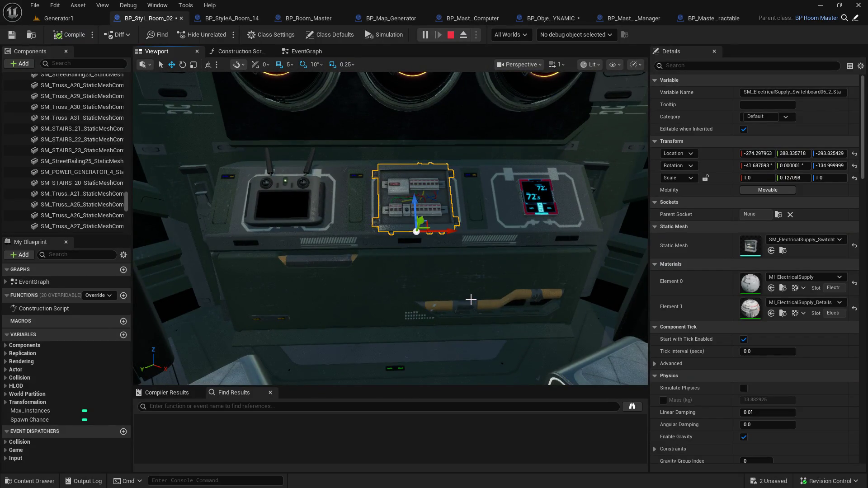
pyautogui.click(385, 347)
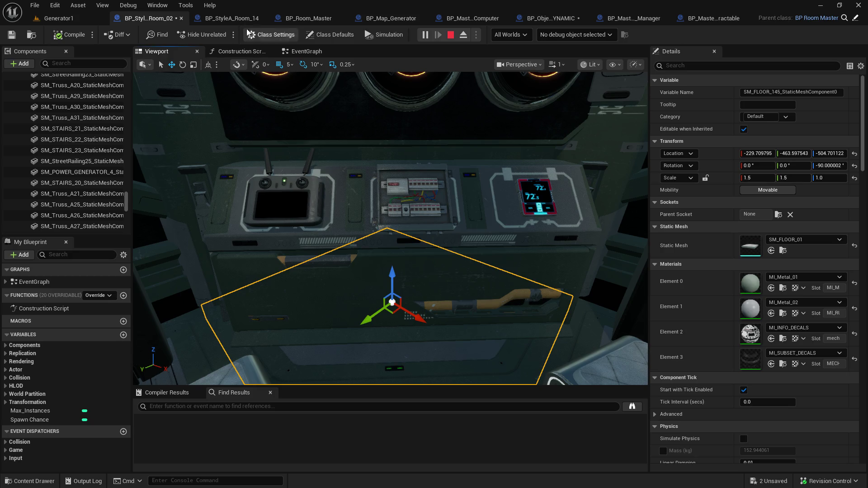
# - In BP_StyleA_Room_14, show Class Defaults and select the power generator console
pyautogui.click(223, 17)
pyautogui.click(330, 35)
pyautogui.moveTo(306, 91)
pyautogui.mouseDown()
pyautogui.moveTo(271, 95)
pyautogui.moveTo(263, 73)
pyautogui.moveTo(254, 84)
pyautogui.mouseUp()
pyautogui.click(328, 192)
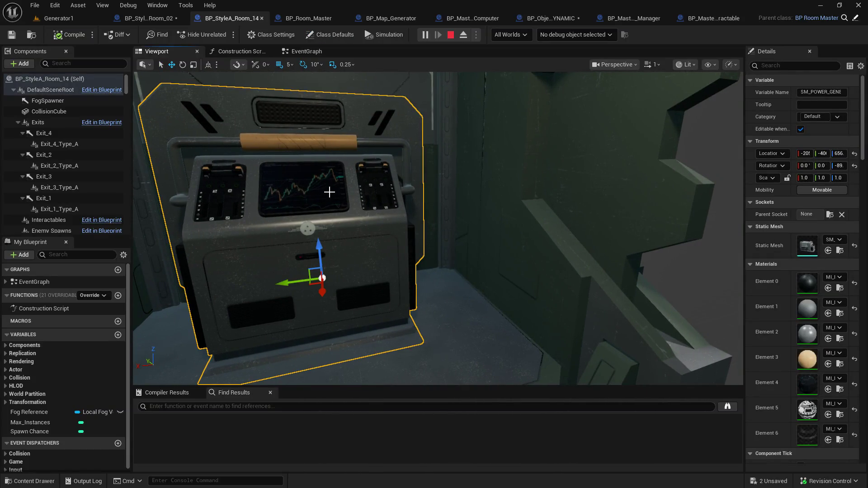
# - Widen the Details panel to read the console's material names, then return to the Generator1 playtest
pyautogui.moveTo(743, 135)
pyautogui.mouseDown()
pyautogui.moveTo(650, 132)
pyautogui.moveTo(697, 132)
pyautogui.mouseUp()
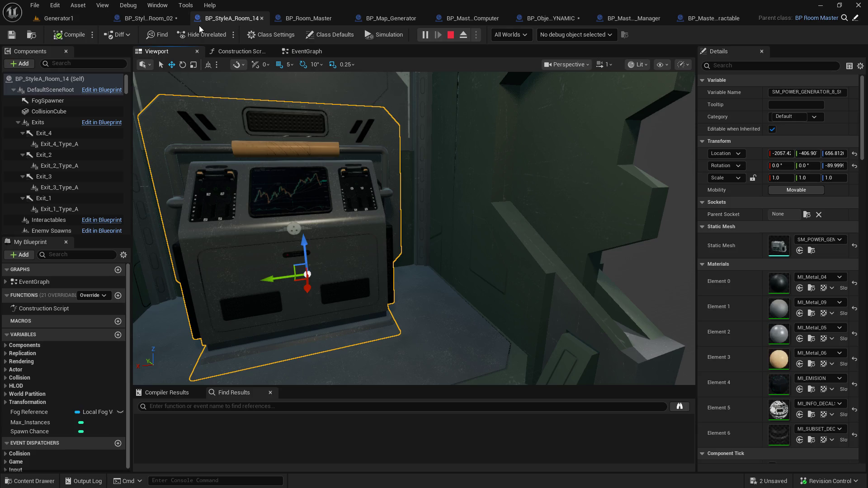
pyautogui.click(81, 18)
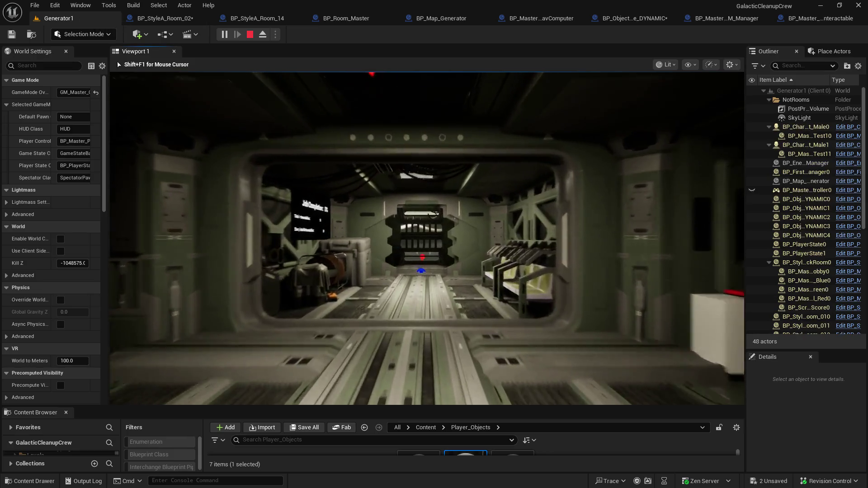
# - Walk up to the room's consoles and interact with two of them to score points
pyautogui.press('w')
pyautogui.press('w')
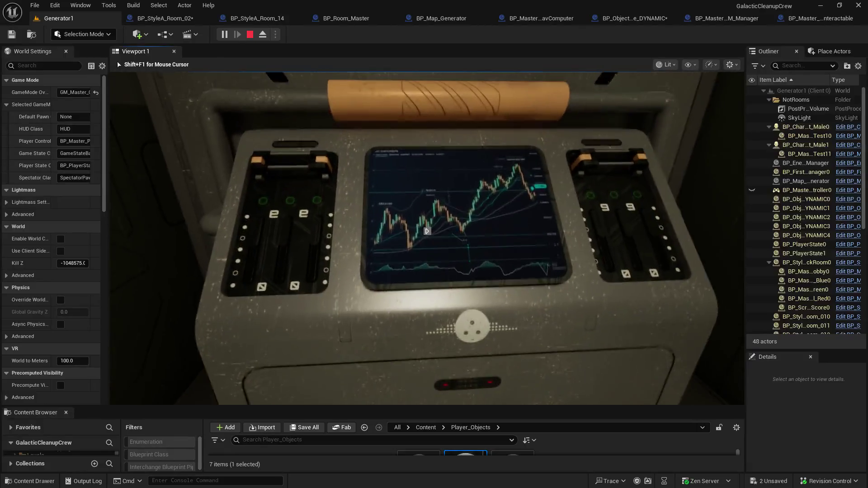
pyautogui.press('e')
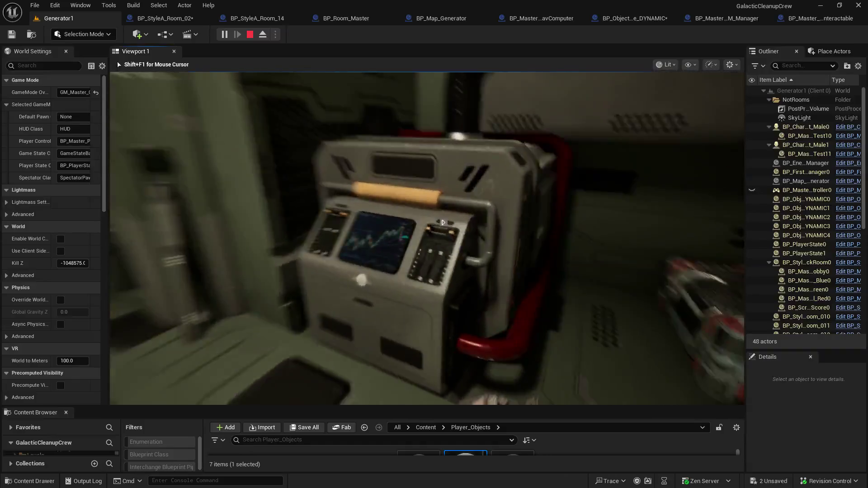
pyautogui.press('e')
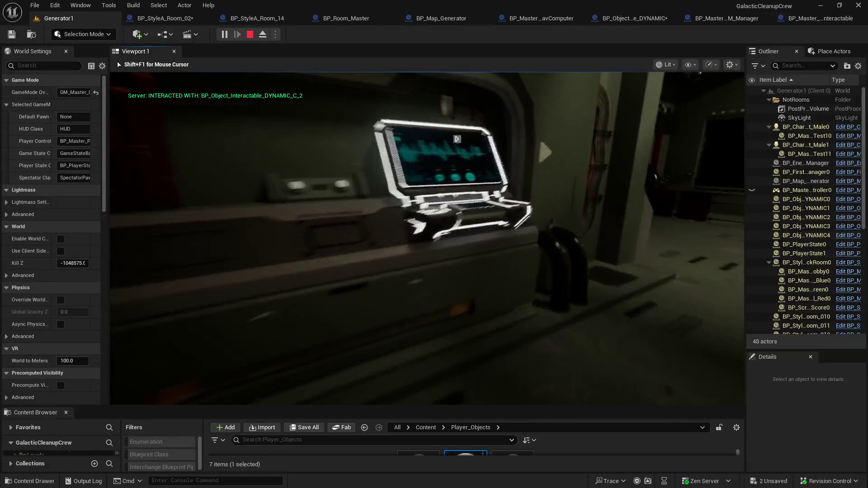
pyautogui.press('e')
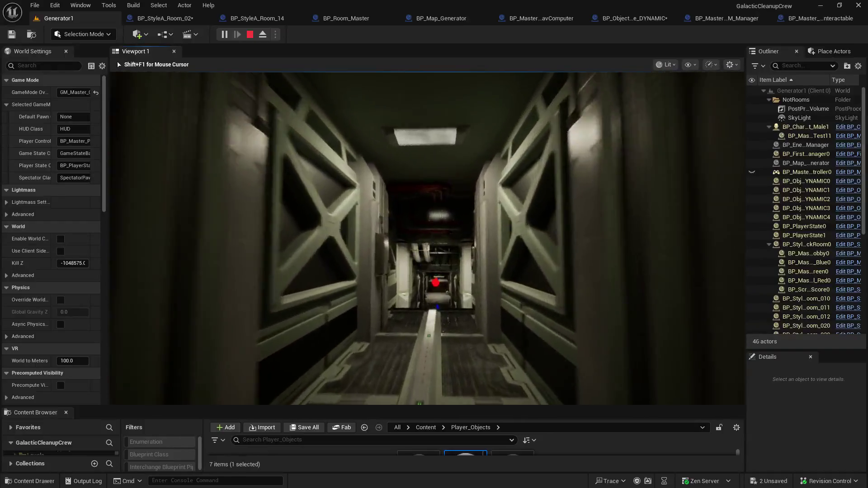
pyautogui.press('w')
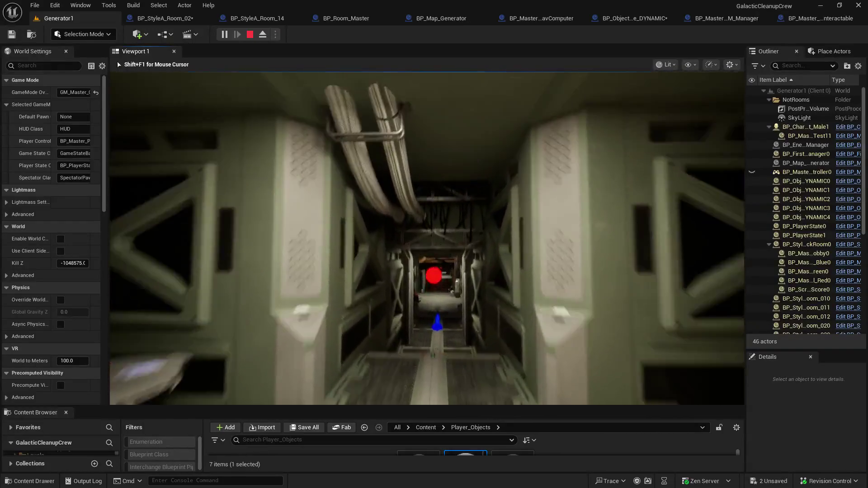
pyautogui.press('w')
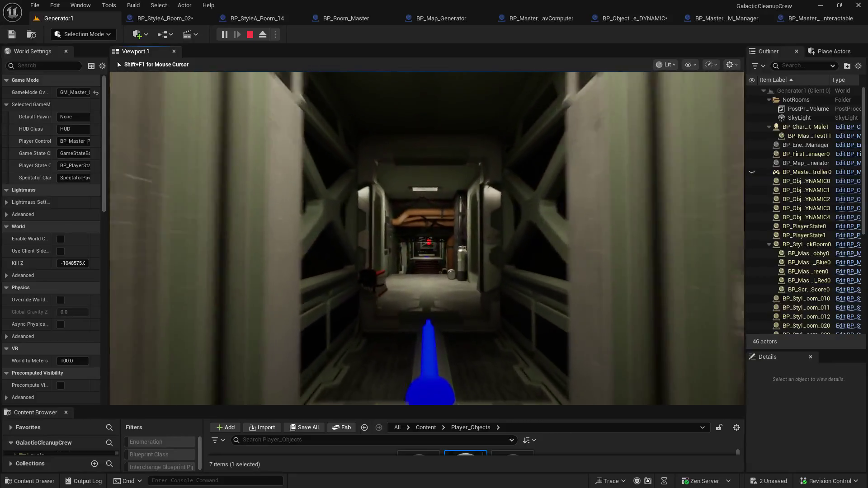
pyautogui.press('w')
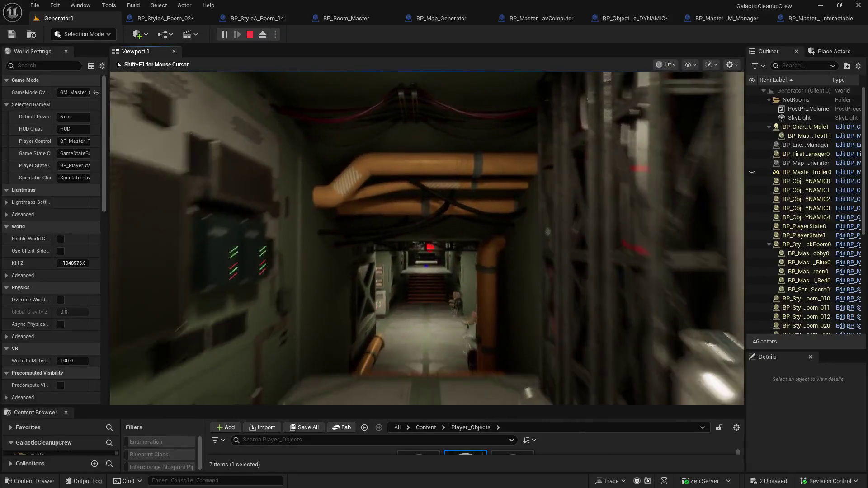
pyautogui.press('w')
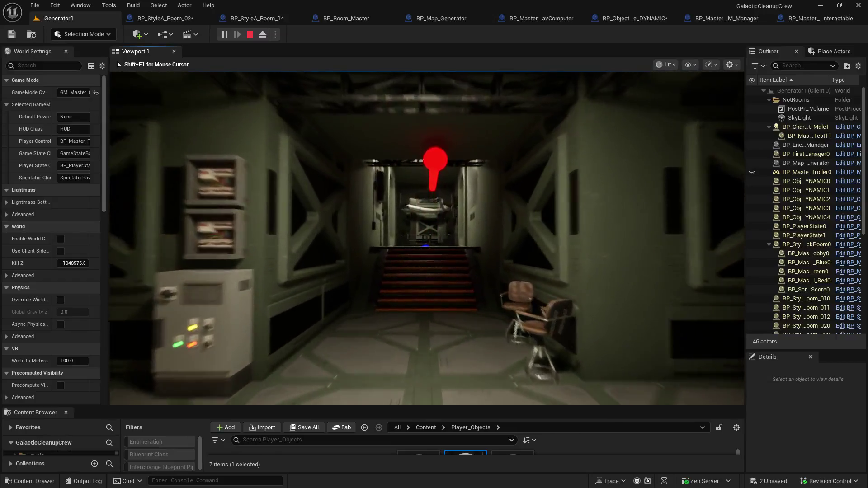
pyautogui.press('w')
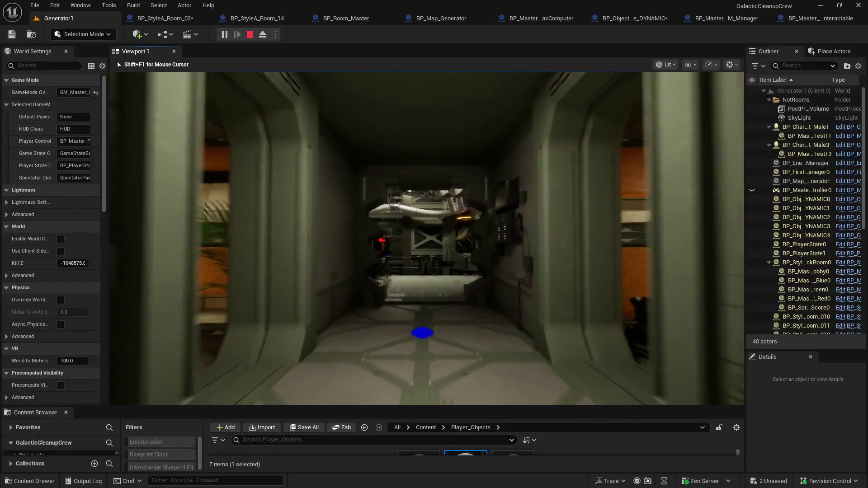
pyautogui.press('w')
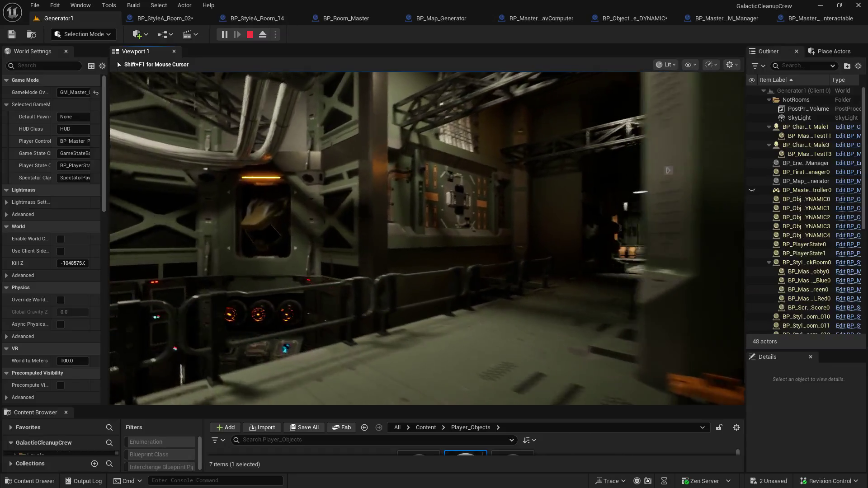
pyautogui.press('w')
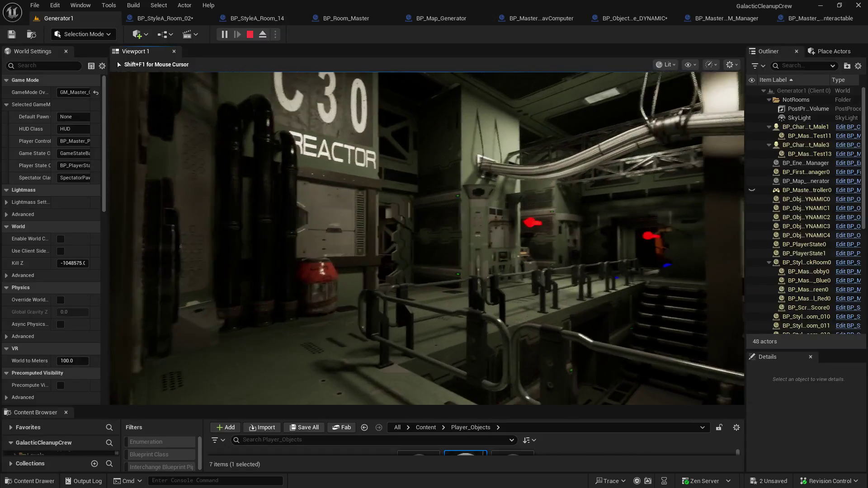
pyautogui.press('w')
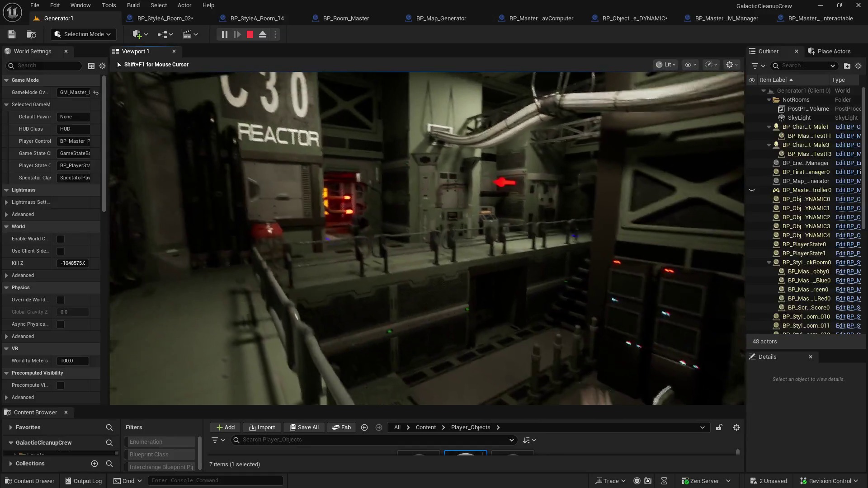
pyautogui.press('w')
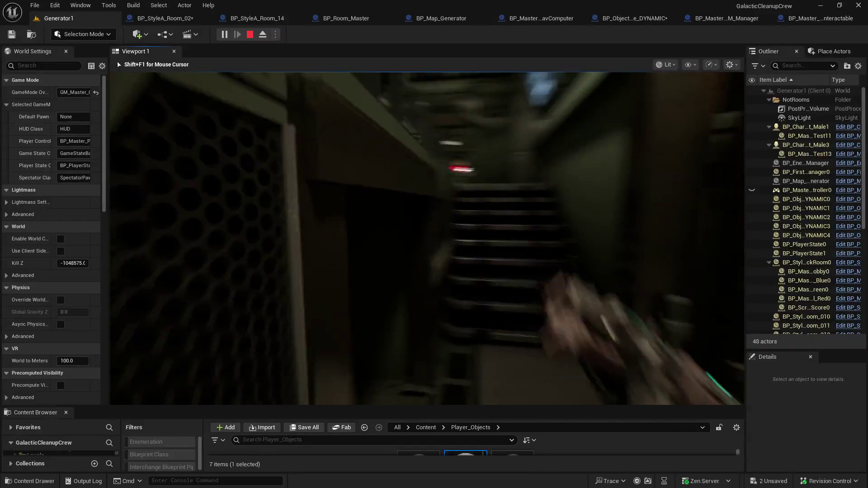
pyautogui.press('w')
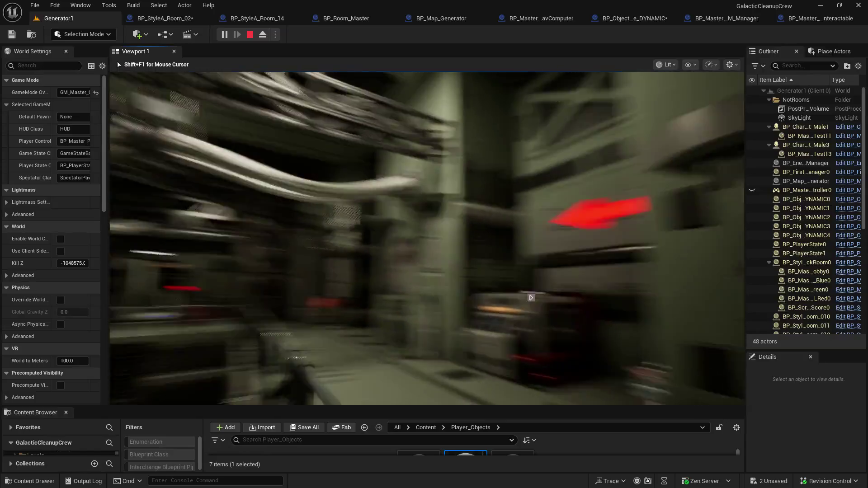
pyautogui.press('w')
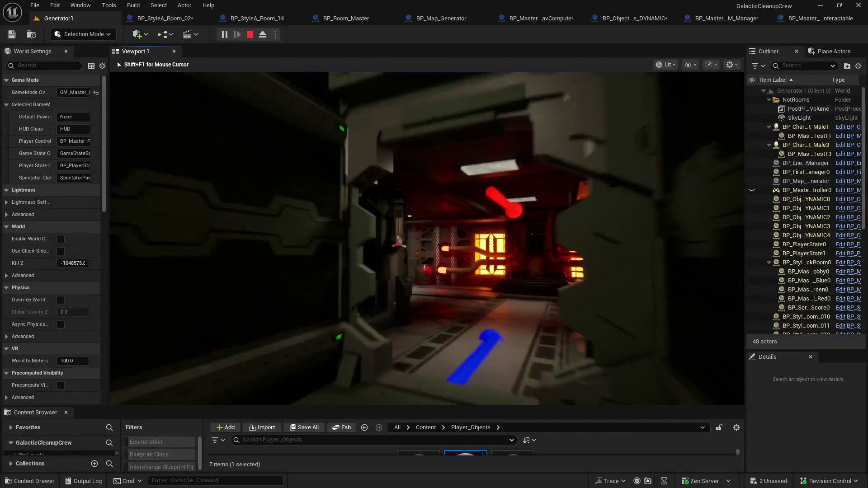
pyautogui.press('w')
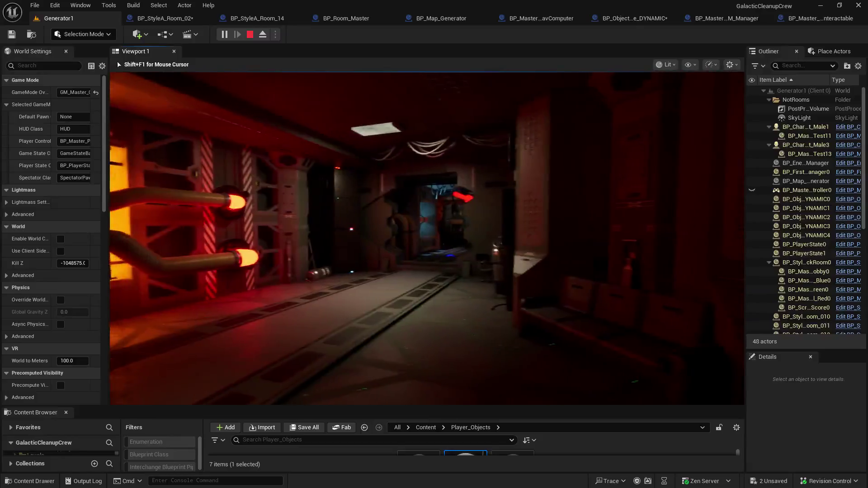
pyautogui.press('w')
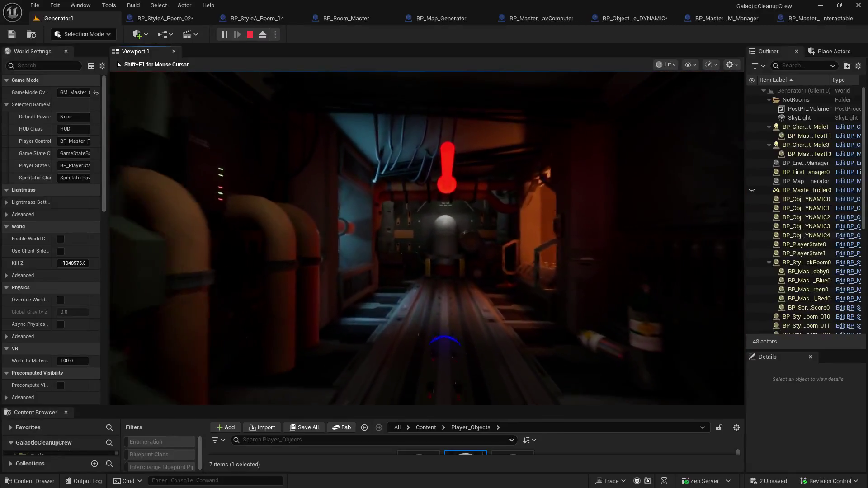
pyautogui.press('w')
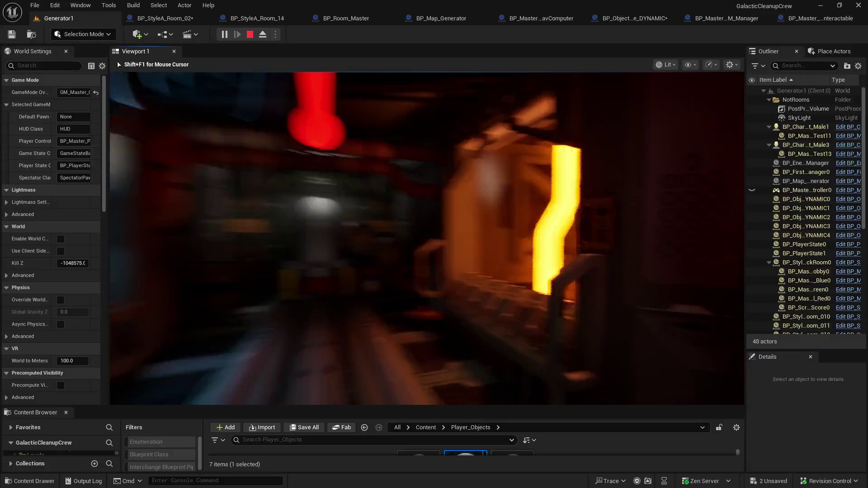
pyautogui.press('w')
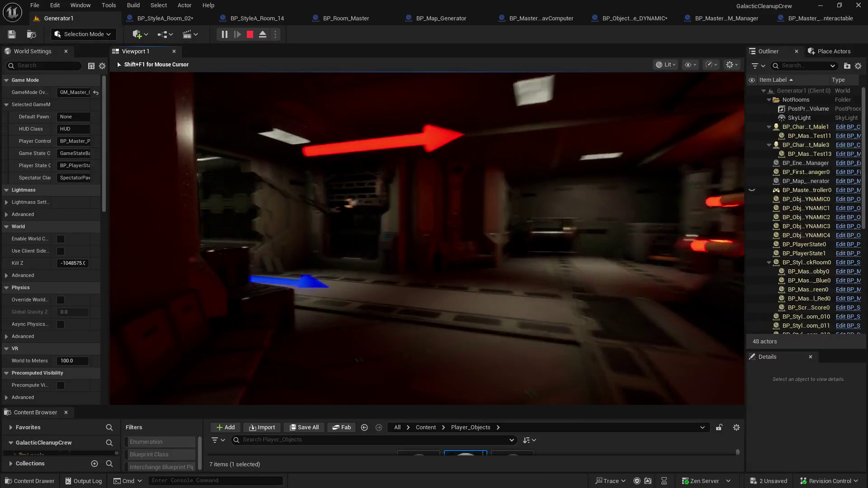
pyautogui.press('w')
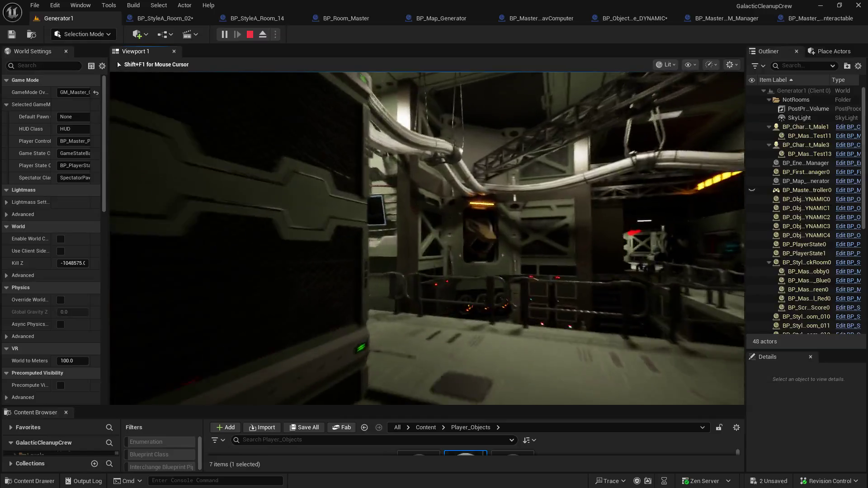
pyautogui.press('w')
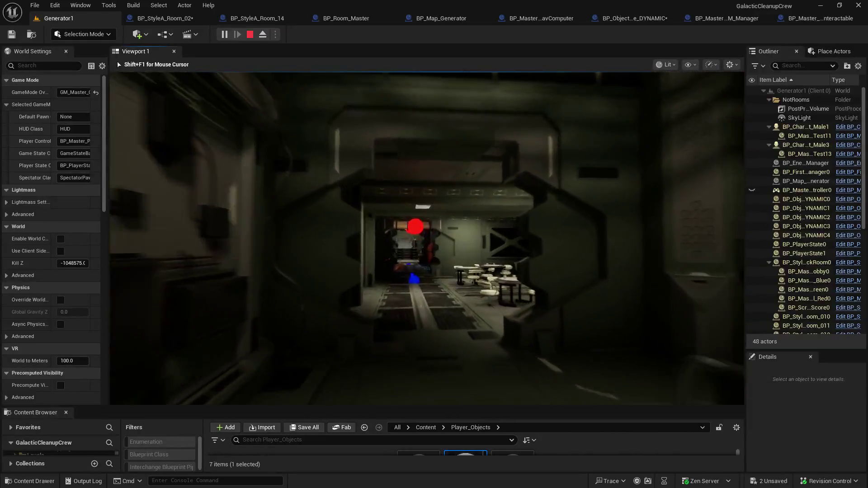
pyautogui.press('w')
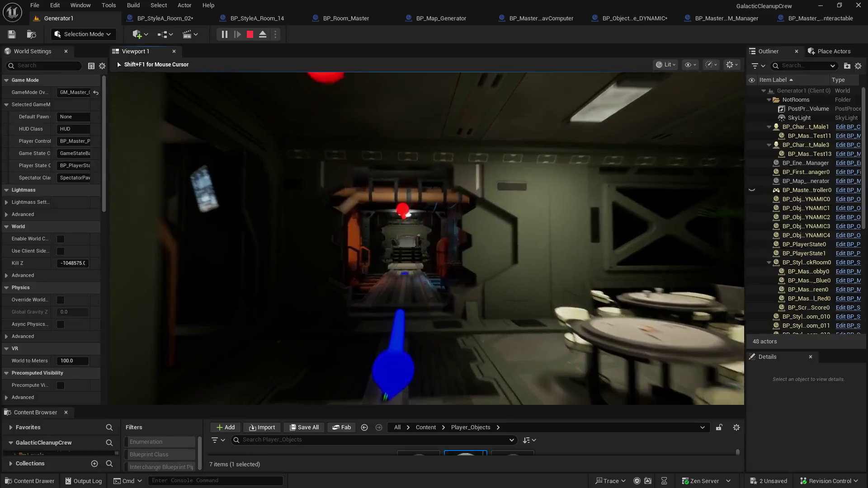
pyautogui.press('w')
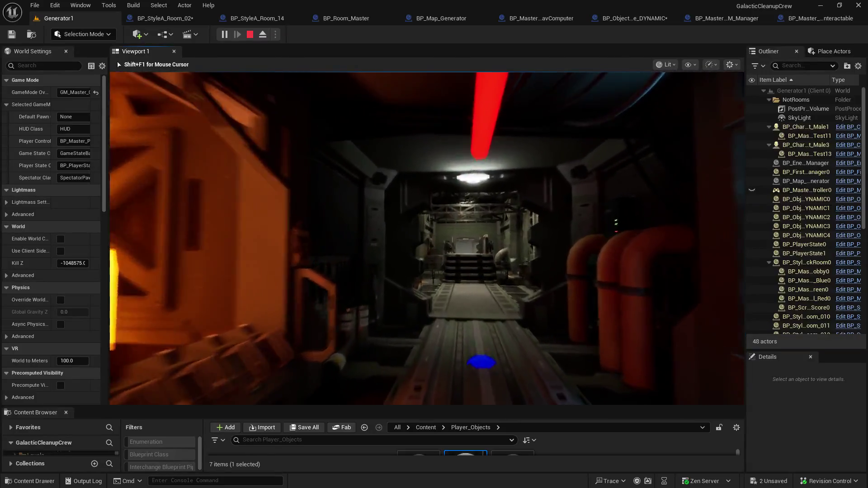
pyautogui.press('w')
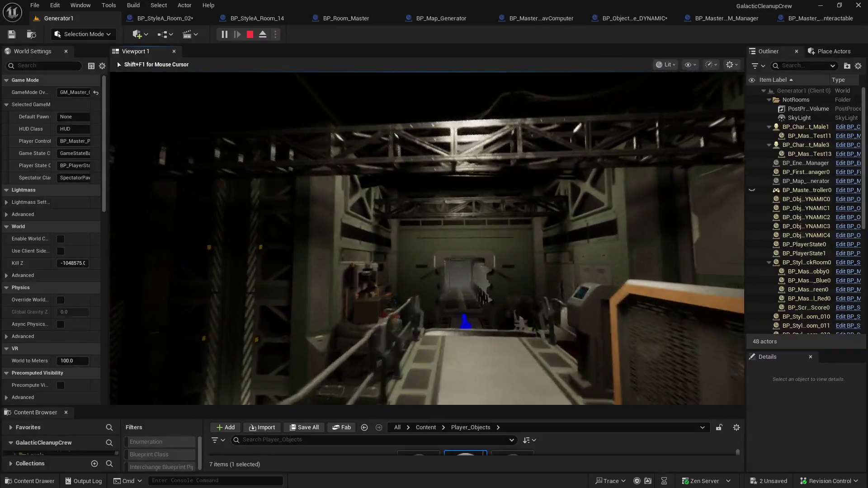
pyautogui.press('w')
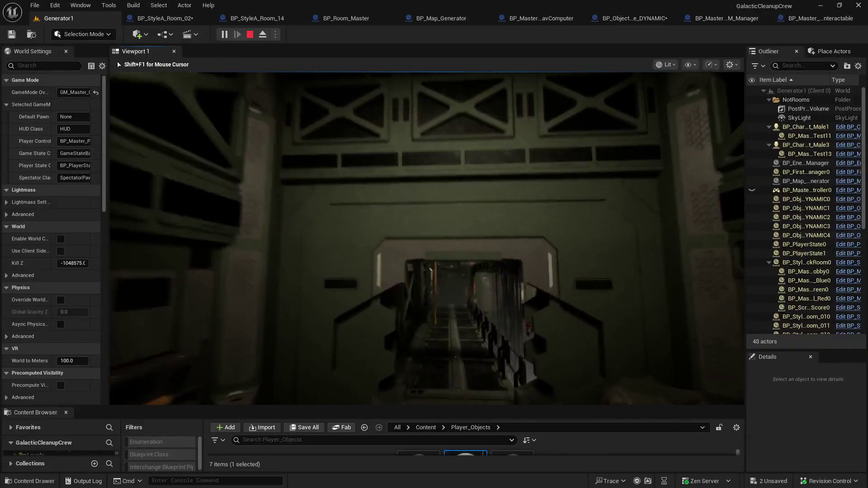
pyautogui.press('w')
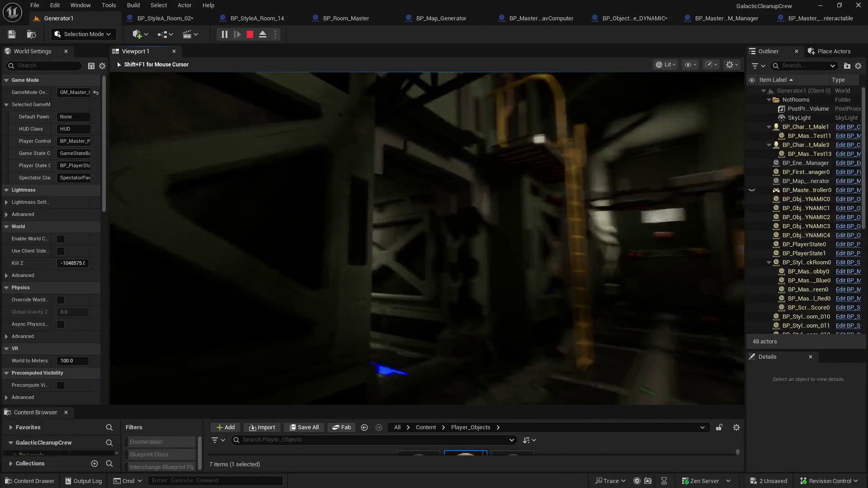
pyautogui.press('w')
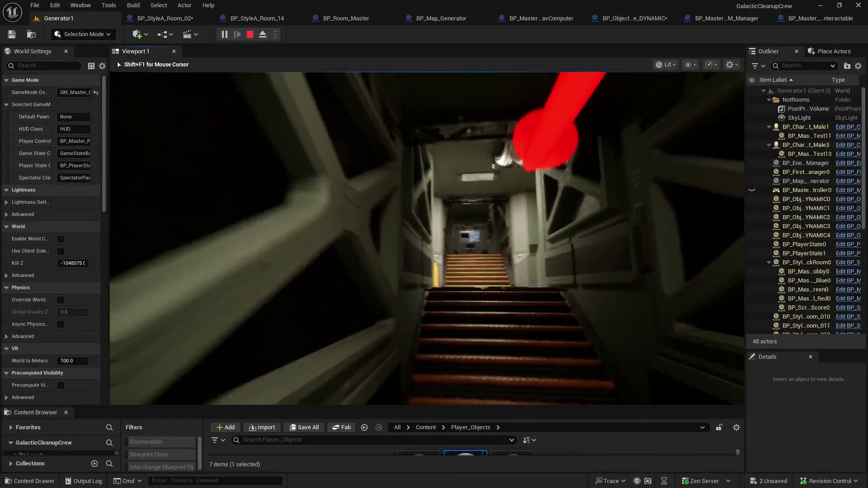
pyautogui.press('w')
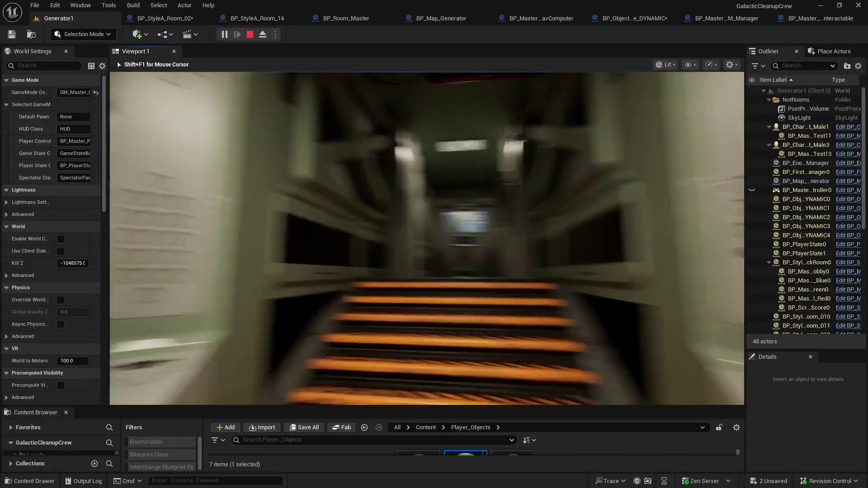
pyautogui.press('w')
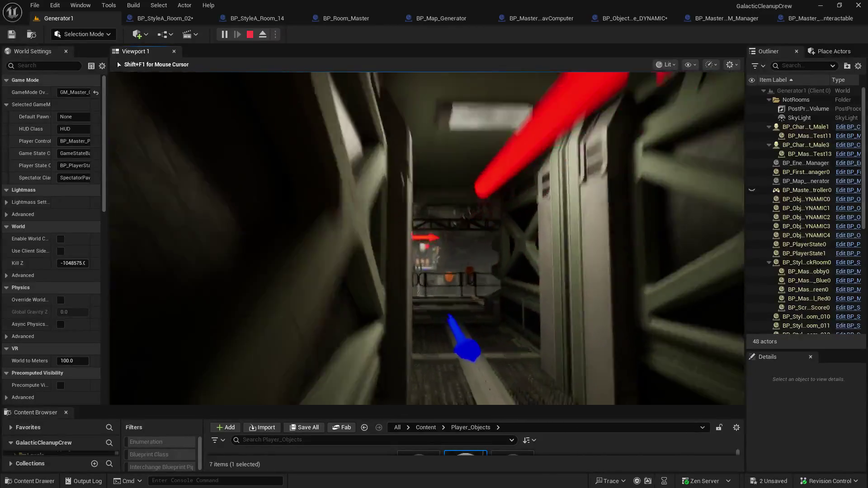
pyautogui.press('w')
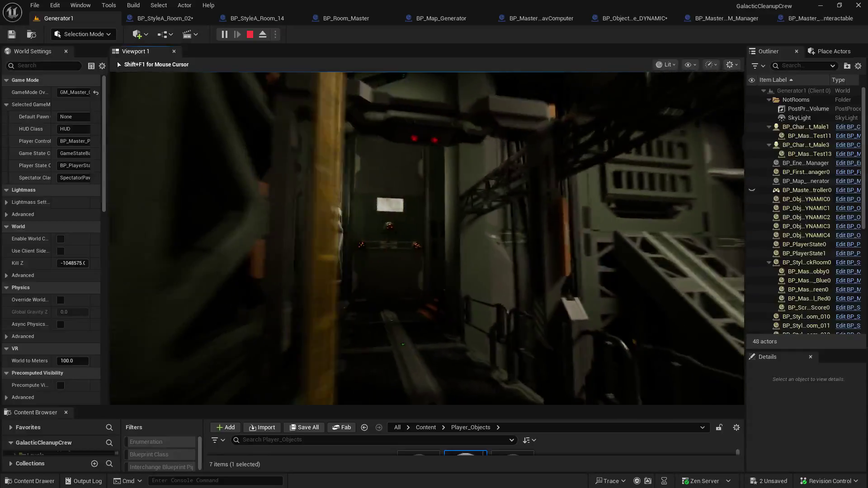
pyautogui.press('w')
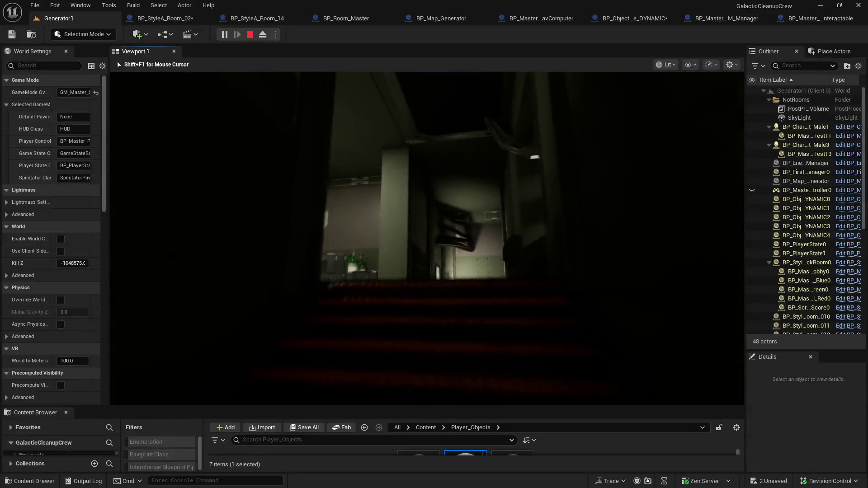
pyautogui.press('w')
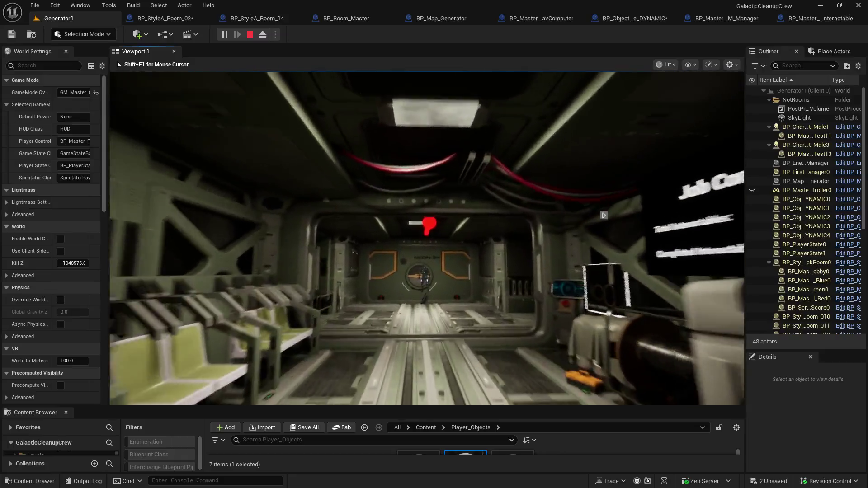
pyautogui.press('w')
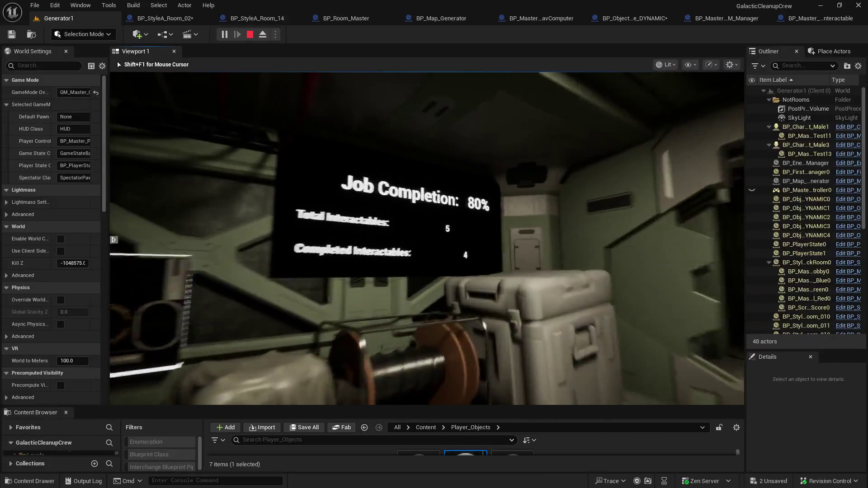
pyautogui.press('w')
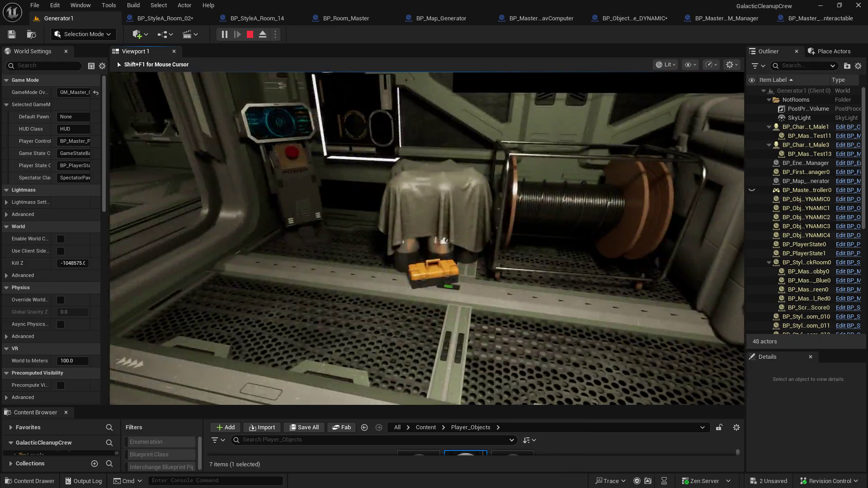
pyautogui.hotkey('shift', 'F1')
# - In BP_StyleA_Room_02, select the console's switchboard and begin searching its properties
pyautogui.click(165, 18)
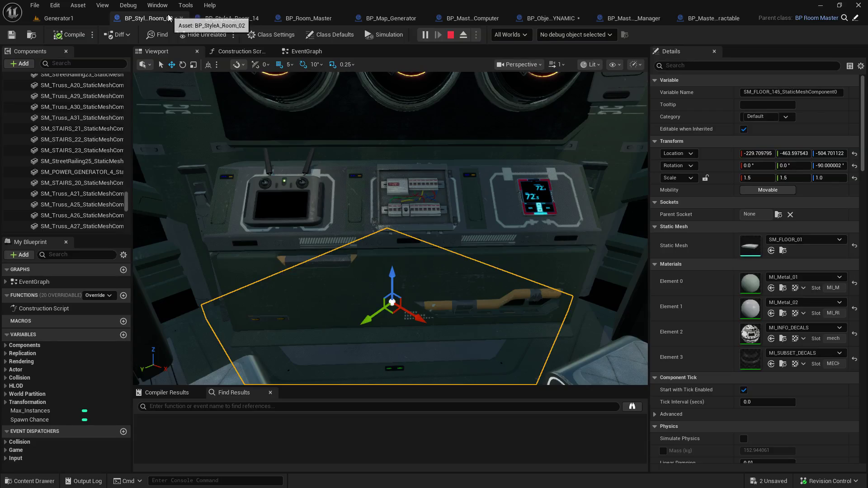
pyautogui.scroll(10, 391, 228)
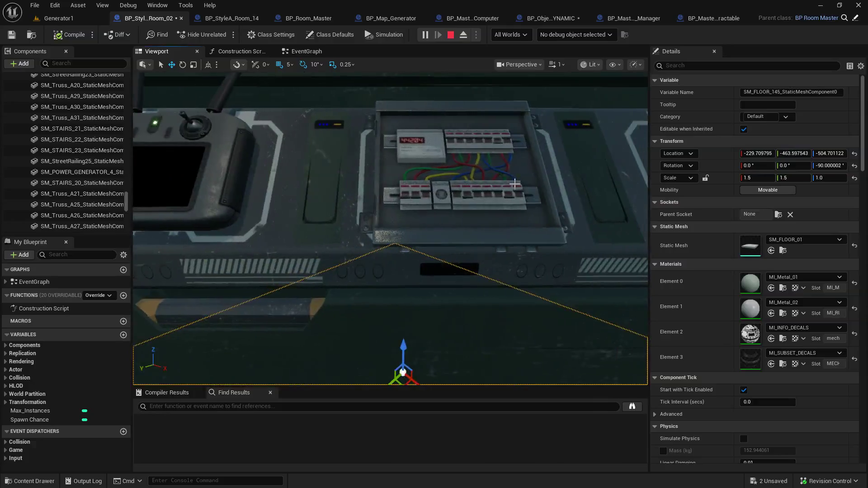
pyautogui.click(509, 177)
pyautogui.scroll(-15, 715, 323)
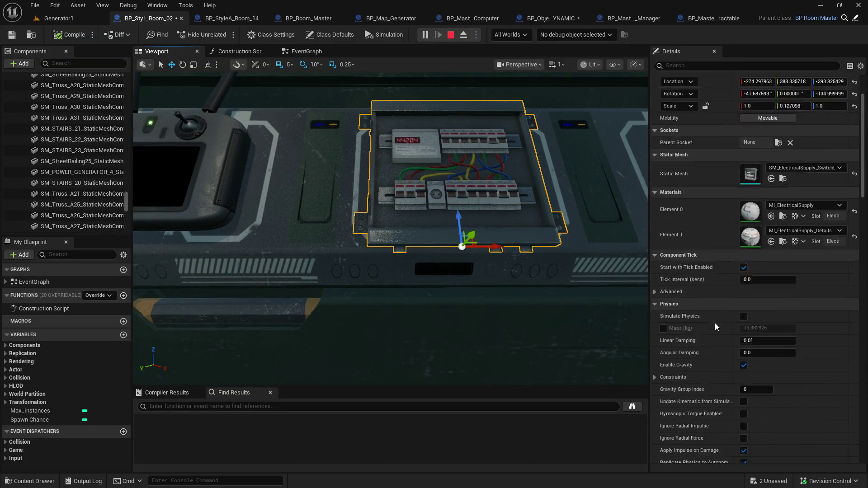
pyautogui.scroll(-15, 716, 321)
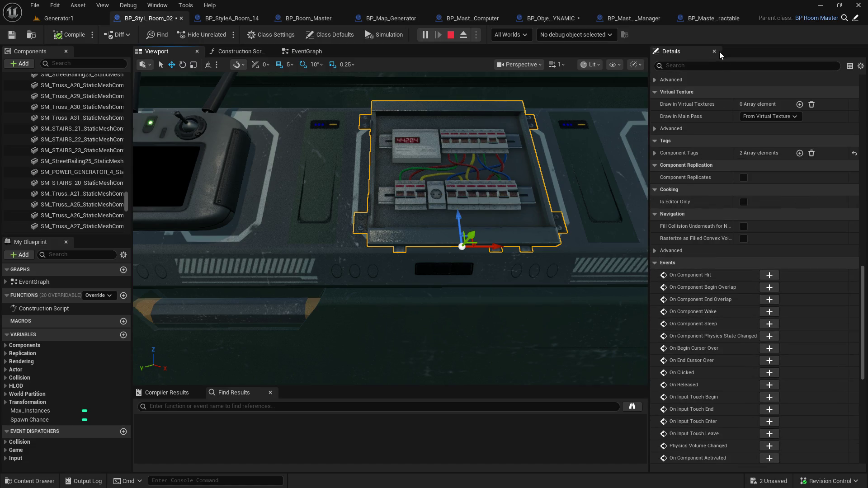
pyautogui.click(711, 64)
pyautogui.write('tag')
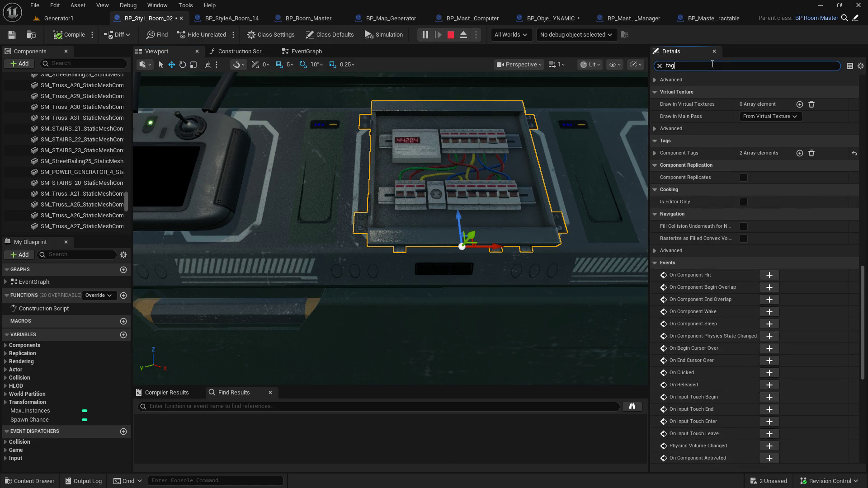
# - Widen the components panel, clear the tag filter, and locate the switchboard mesh asset in the Content Browser
pyautogui.moveTo(531, 217); pyautogui.dragTo(532, 262)
pyautogui.scroll(5, 478, 275)
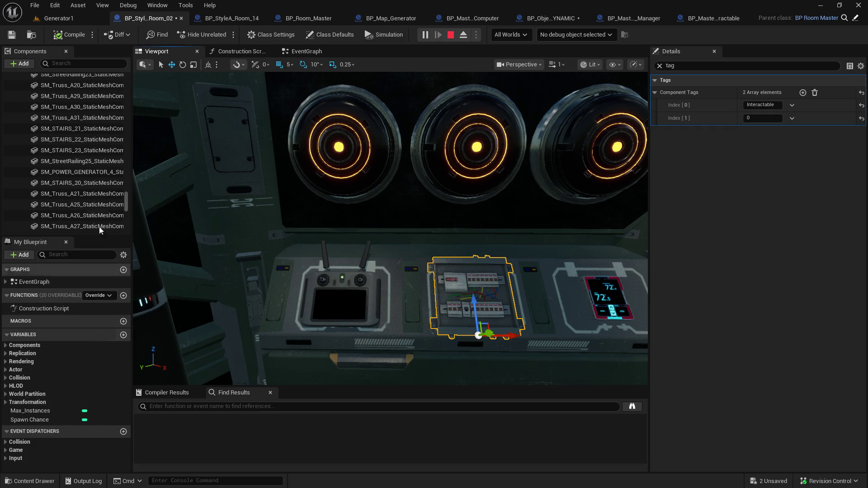
pyautogui.moveTo(127, 195)
pyautogui.mouseDown()
pyautogui.moveTo(133, 170)
pyautogui.moveTo(131, 184)
pyautogui.mouseUp()
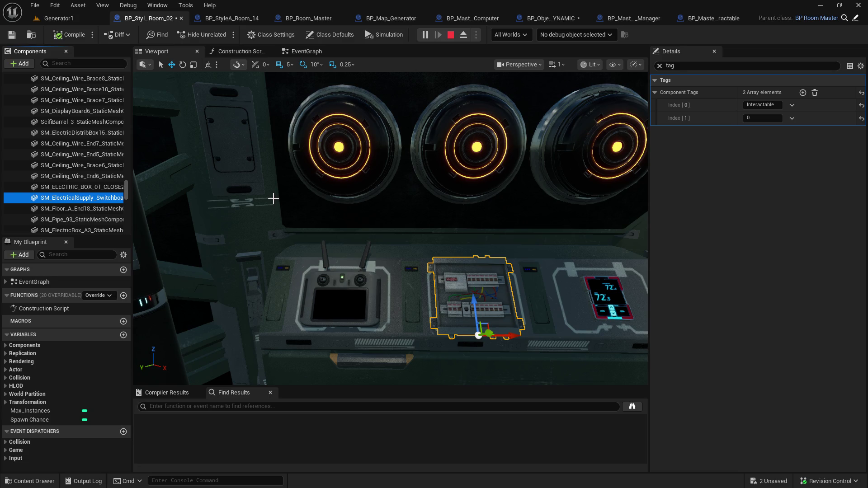
pyautogui.moveTo(132, 194)
pyautogui.mouseDown()
pyautogui.moveTo(246, 195)
pyautogui.moveTo(228, 195)
pyautogui.mouseUp()
pyautogui.click(660, 66)
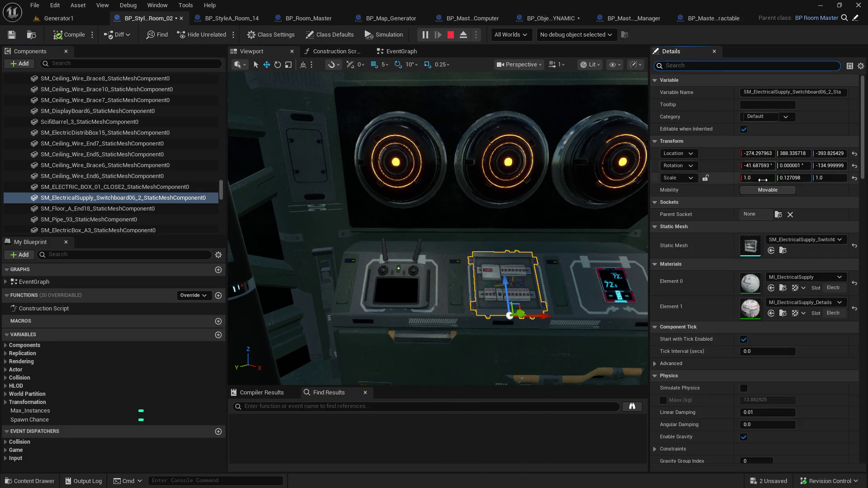
pyautogui.click(782, 251)
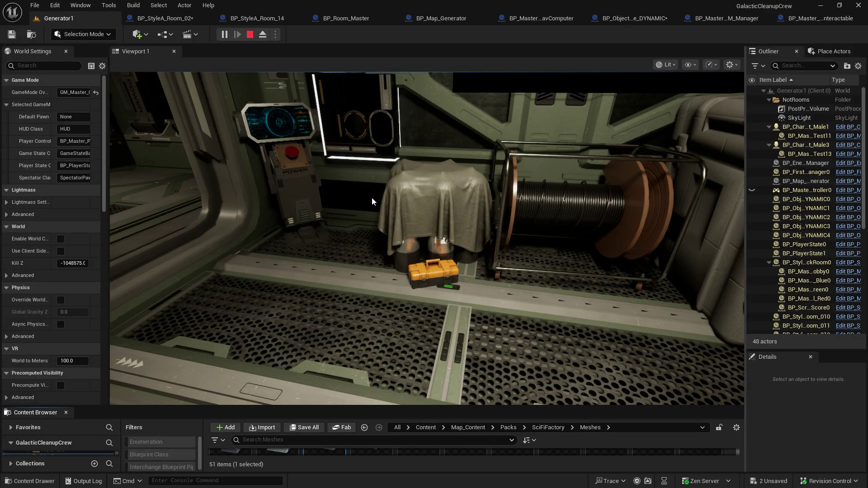
# - Back in BP_StyleA_Room_02, frame the switchboard and filter Details to tag properties
pyautogui.click(159, 18)
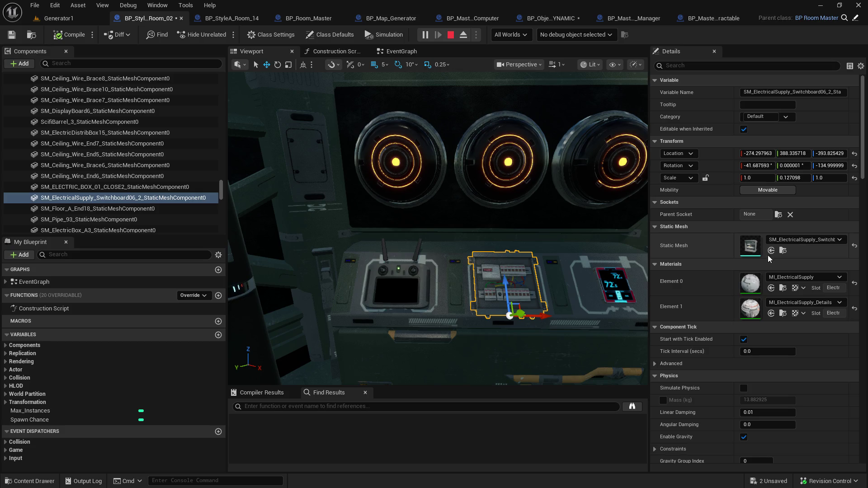
pyautogui.moveTo(446, 174); pyautogui.dragTo(348, 177)
pyautogui.press('f')
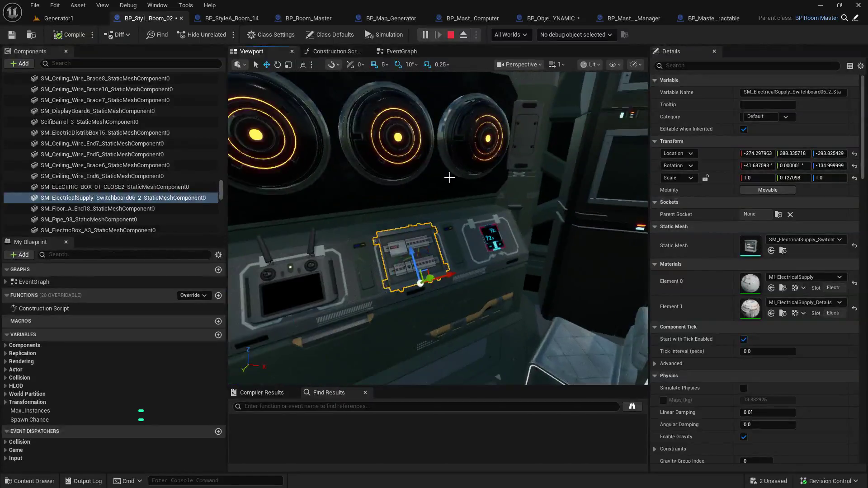
pyautogui.click(706, 66)
pyautogui.write('g')
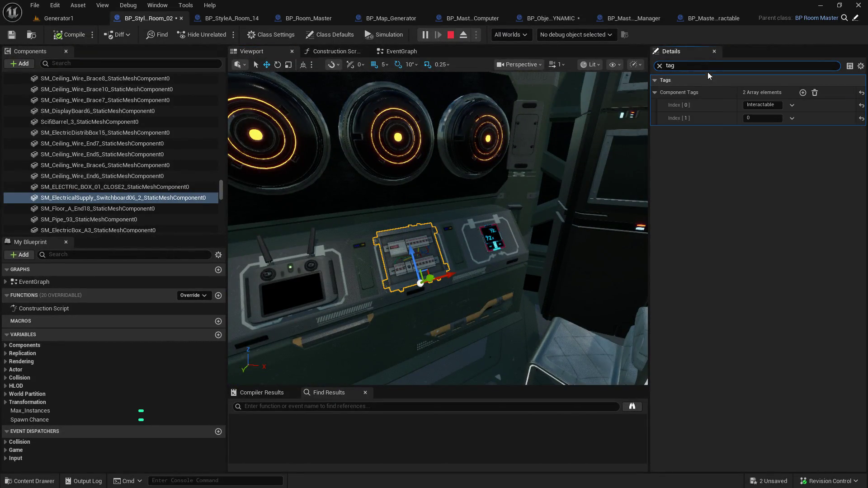
pyautogui.scroll(2, 438, 229)
# - Check the tags on the wall console and generator console, then switch to BP_StyleA_Room_14
pyautogui.moveTo(438, 228)
pyautogui.mouseDown()
pyautogui.moveTo(480, 235)
pyautogui.moveTo(416, 226)
pyautogui.mouseUp()
pyautogui.click(467, 227)
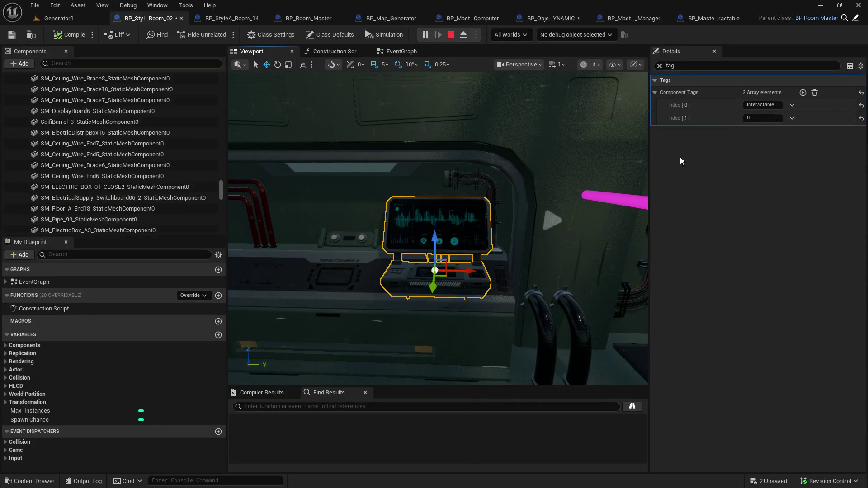
pyautogui.moveTo(460, 170)
pyautogui.mouseDown()
pyautogui.moveTo(425, 176)
pyautogui.moveTo(452, 240)
pyautogui.mouseUp()
pyautogui.click(451, 239)
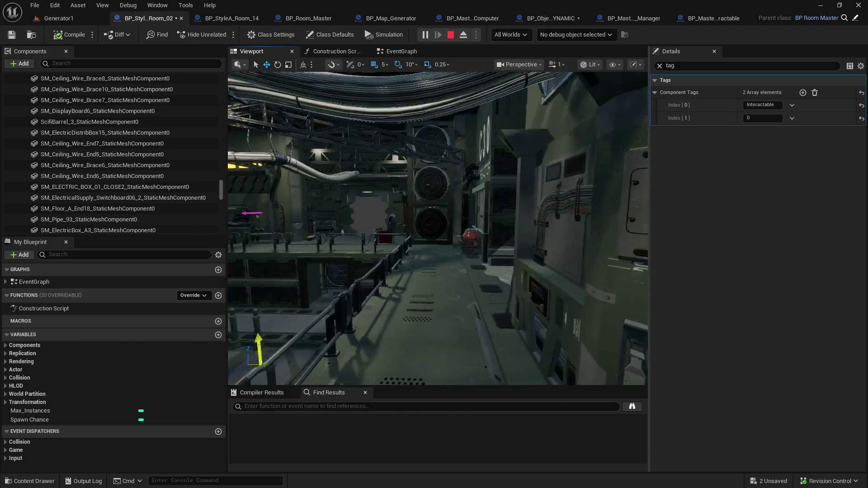
pyautogui.click(229, 17)
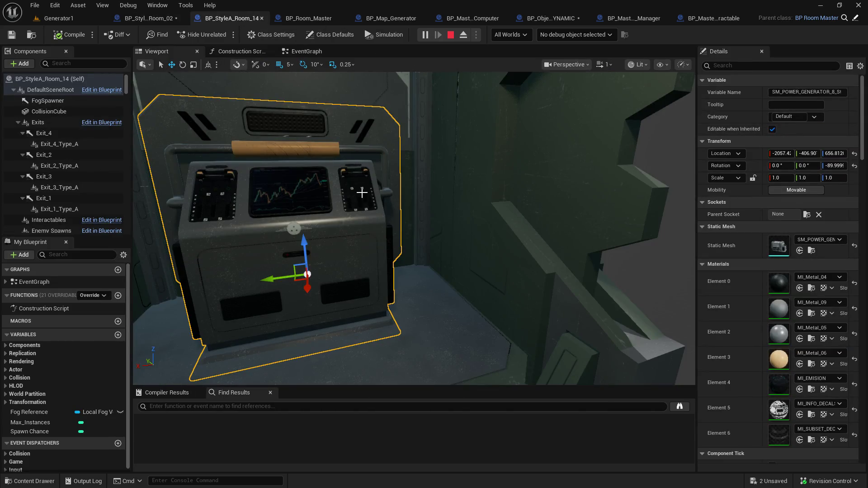
# - Filter the generator console's Details by 'tag' to confirm its Interactable tag
pyautogui.click(746, 71)
pyautogui.write('tag')
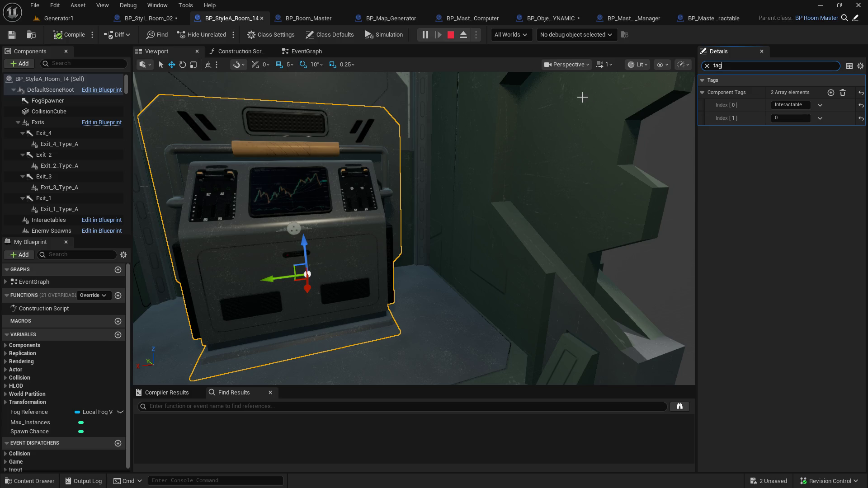
pyautogui.moveTo(607, 155)
pyautogui.mouseDown()
pyautogui.moveTo(587, 160)
pyautogui.moveTo(615, 160)
pyautogui.moveTo(499, 245)
pyautogui.mouseUp()
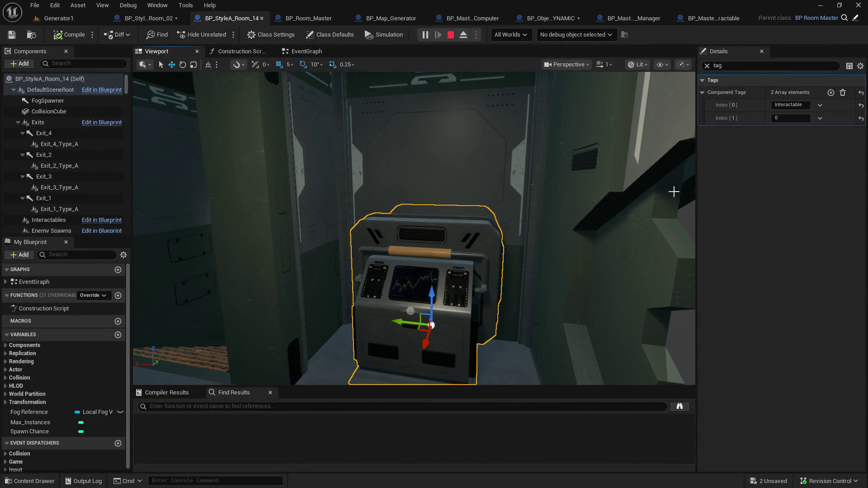
# - Clear the filter, scroll to Collision, and review the Phys Material Override choices without changing them
pyautogui.click(708, 66)
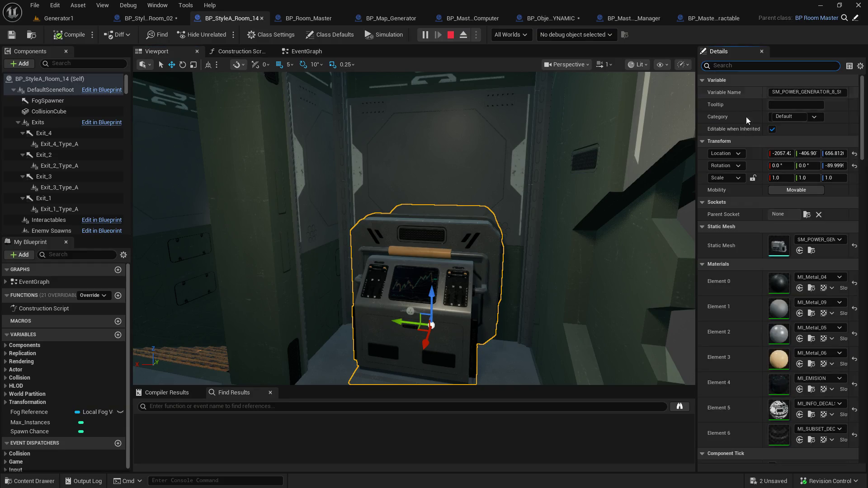
pyautogui.scroll(-5, 772, 261)
pyautogui.scroll(-8, 772, 261)
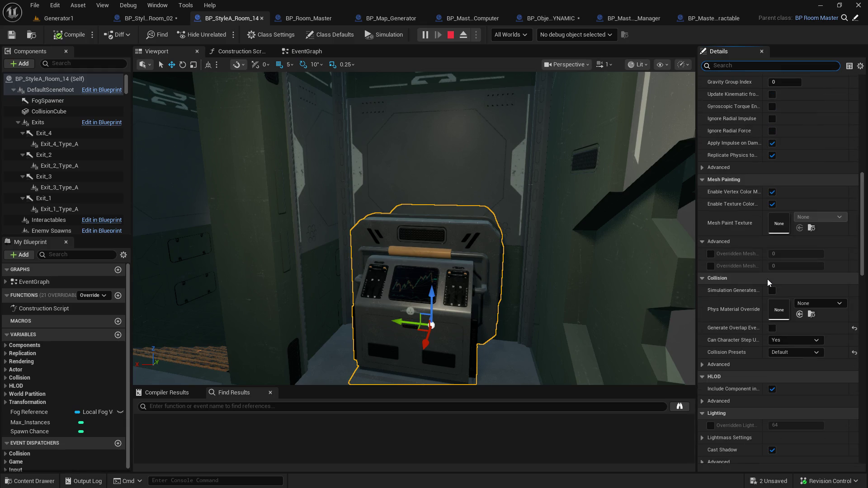
pyautogui.click(816, 307)
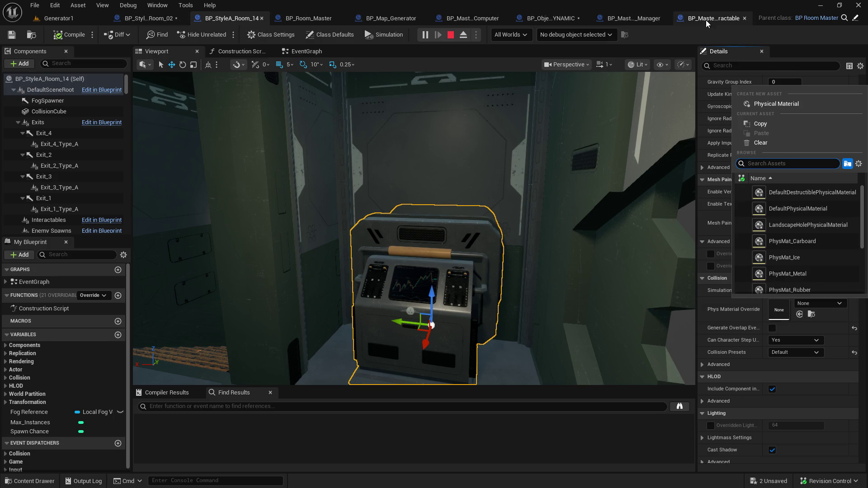
pyautogui.click(514, 20)
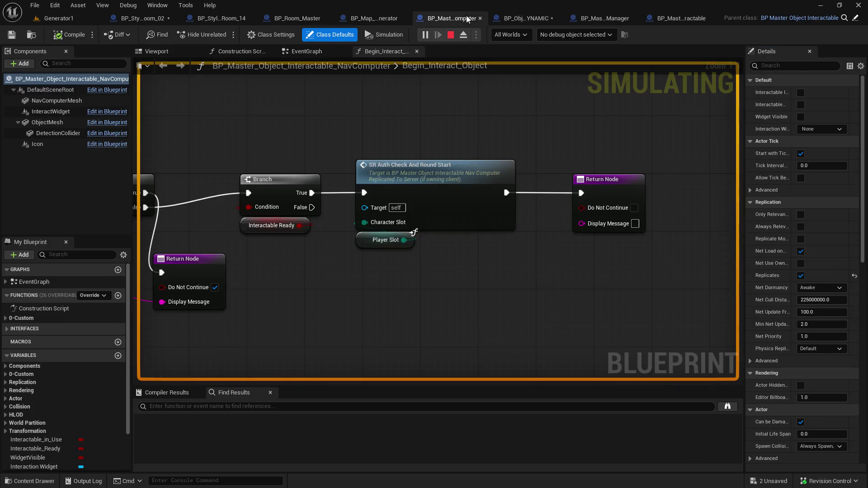
# - Close the NavComputer interactable blueprint and view the dynamic interactable object blueprint
pyautogui.click(550, 15)
pyautogui.click(451, 18)
pyautogui.click(479, 18)
pyautogui.click(515, 21)
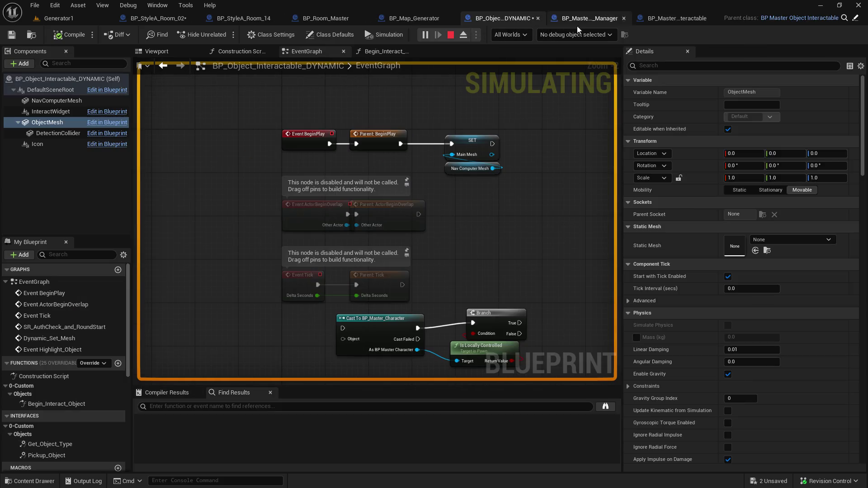
# - Close BP_Master_ISM_Manager, review the master interactable's overlay material, then return to BP_StyleA_Room_14
pyautogui.click(624, 18)
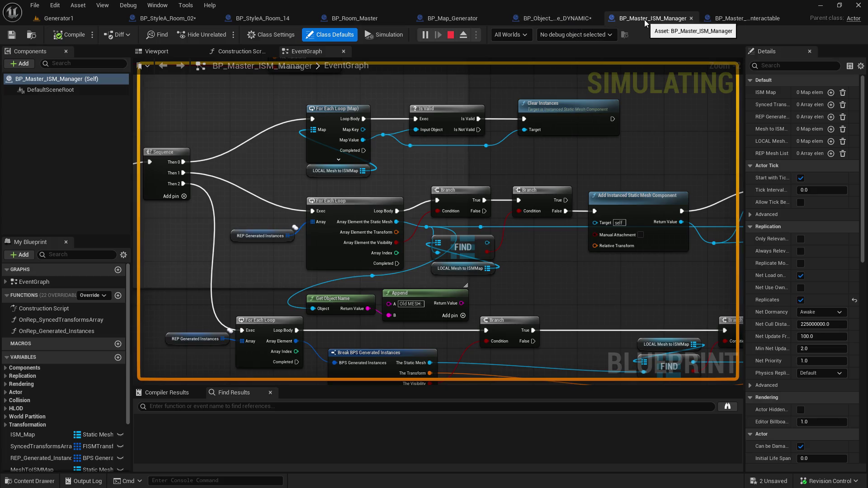
pyautogui.click(691, 19)
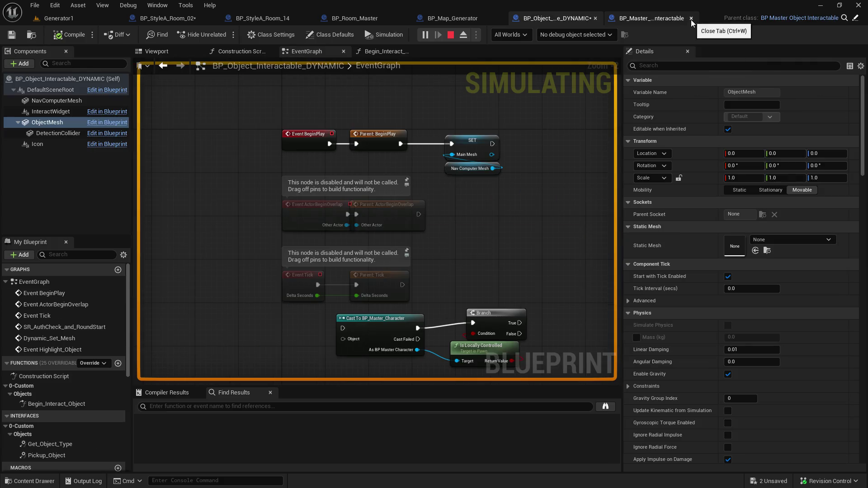
pyautogui.click(652, 21)
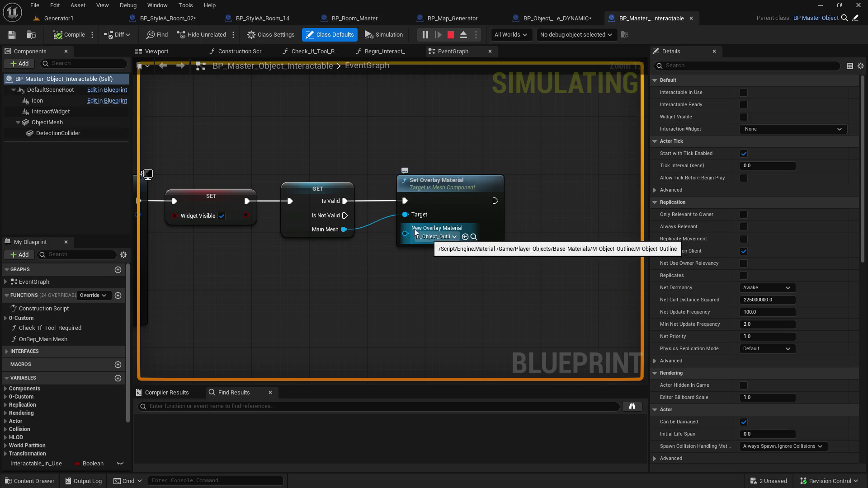
pyautogui.click(238, 18)
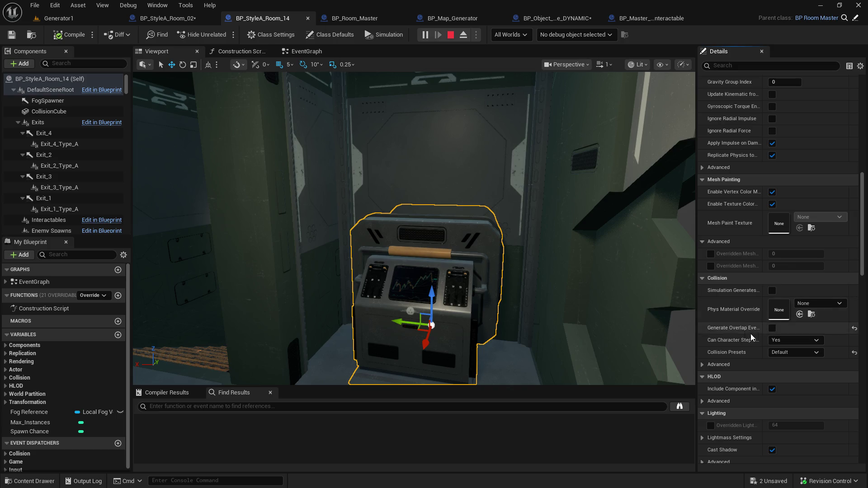
# - Search the Phys Material Override picker for 'm_o' and 'ou', then close it leaving None
pyautogui.click(827, 303)
pyautogui.write('m_o')
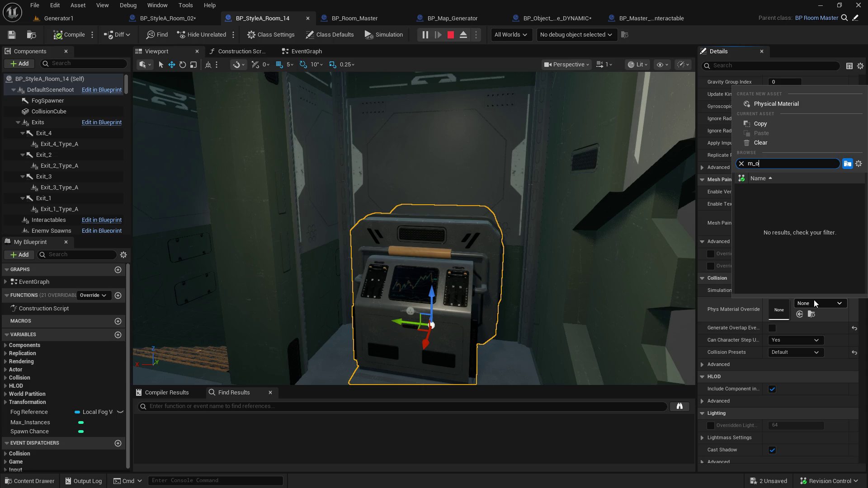
pyautogui.press('BackSpace')
pyautogui.press('BackSpace')
pyautogui.write('ou')
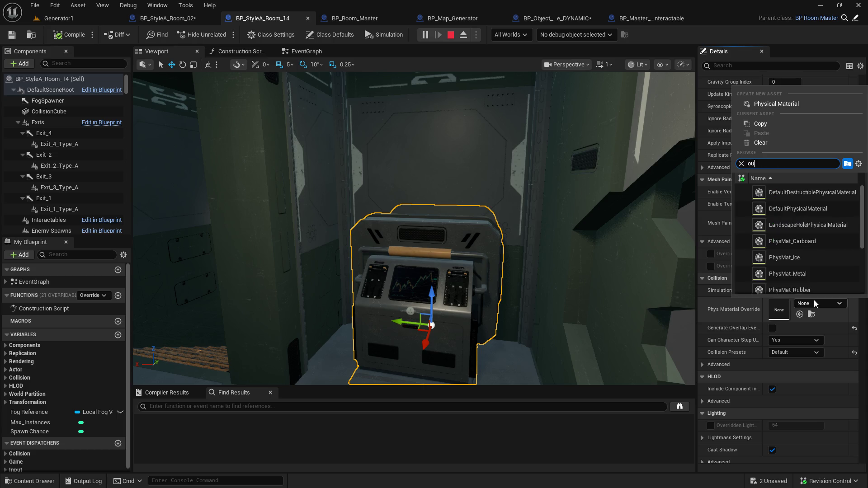
pyautogui.press('BackSpace')
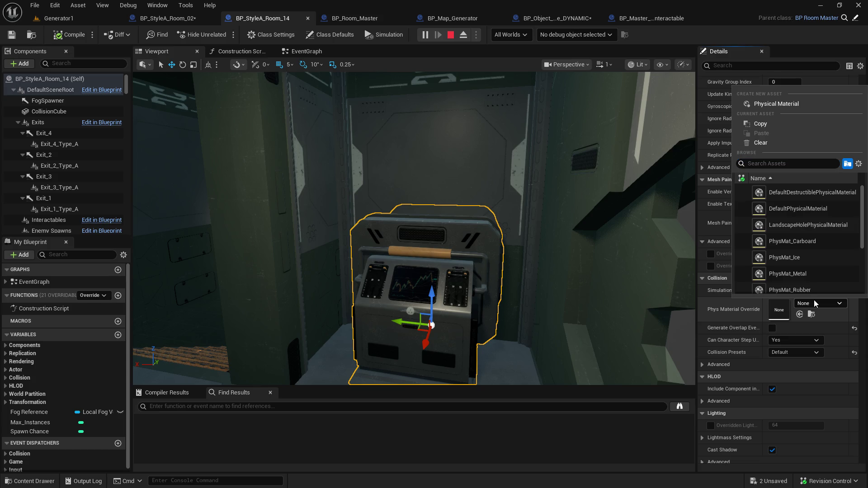
pyautogui.click(622, 451)
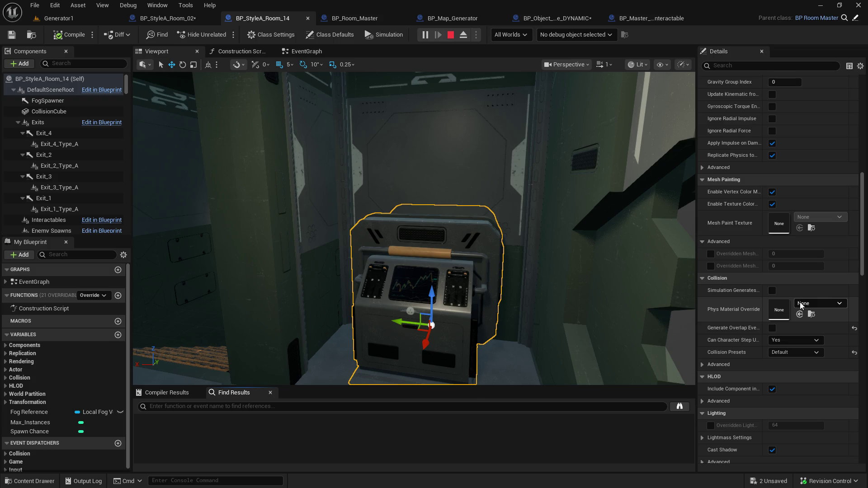
# - Scroll the console's Details, then switch to the BP_Room_Master event graph
pyautogui.scroll(-10, 810, 376)
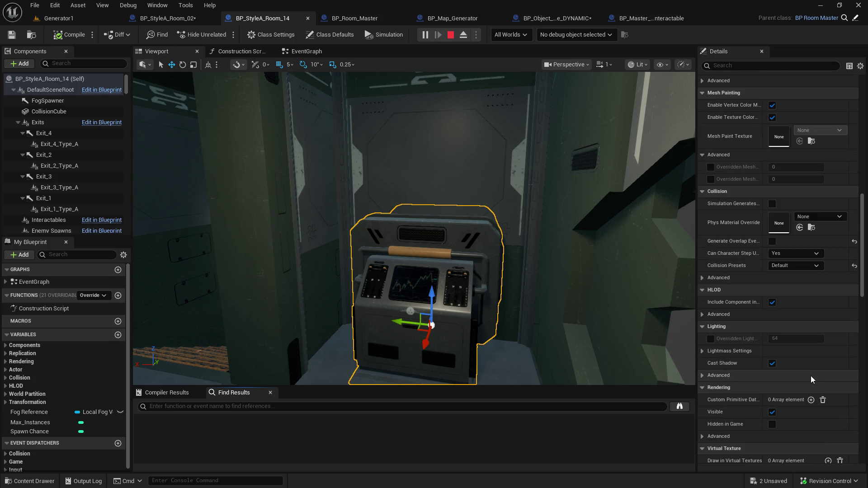
pyautogui.scroll(-8, 811, 378)
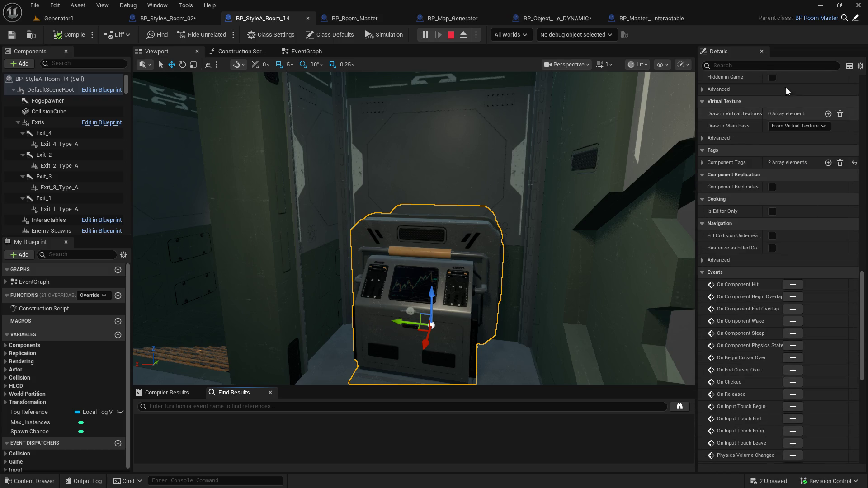
pyautogui.click(381, 21)
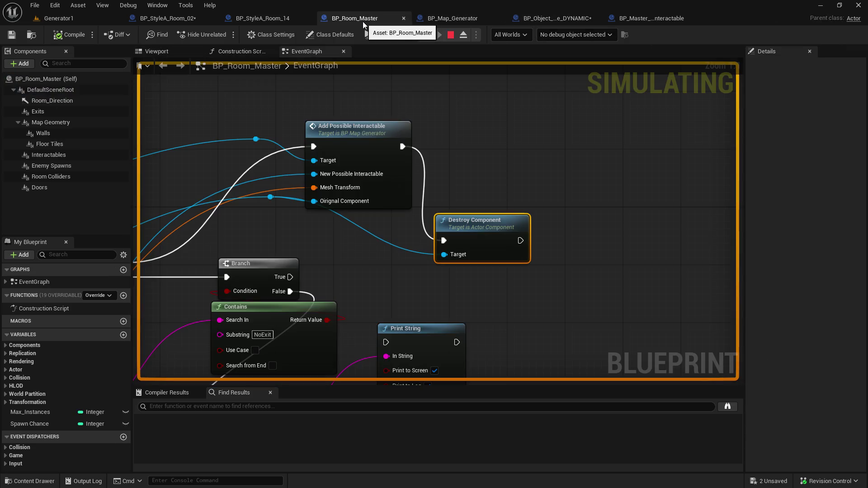
# - Check Set Overlay Material in BP_Master_Object_Interactable, then switch to BP_StyleA_Room_14
pyautogui.click(269, 20)
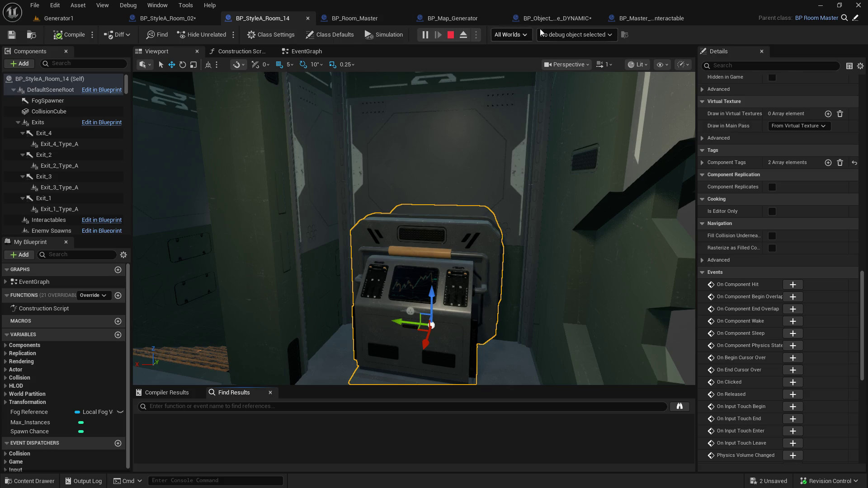
pyautogui.click(664, 18)
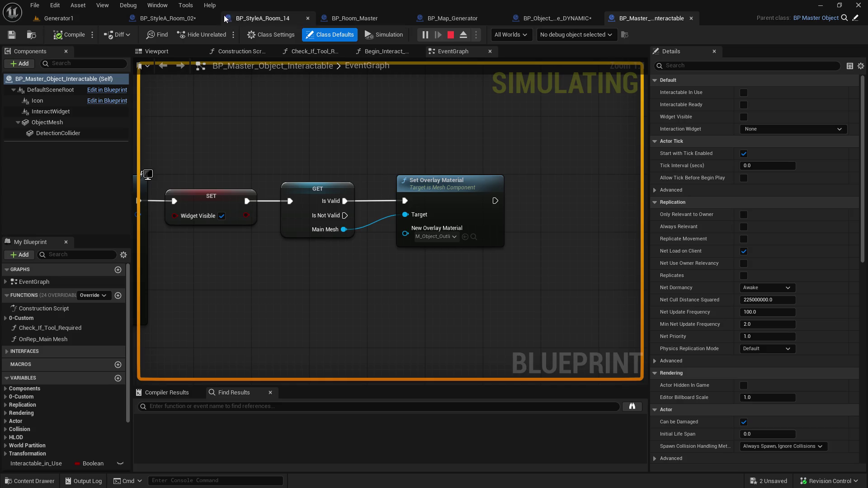
pyautogui.click(189, 21)
pyautogui.click(262, 19)
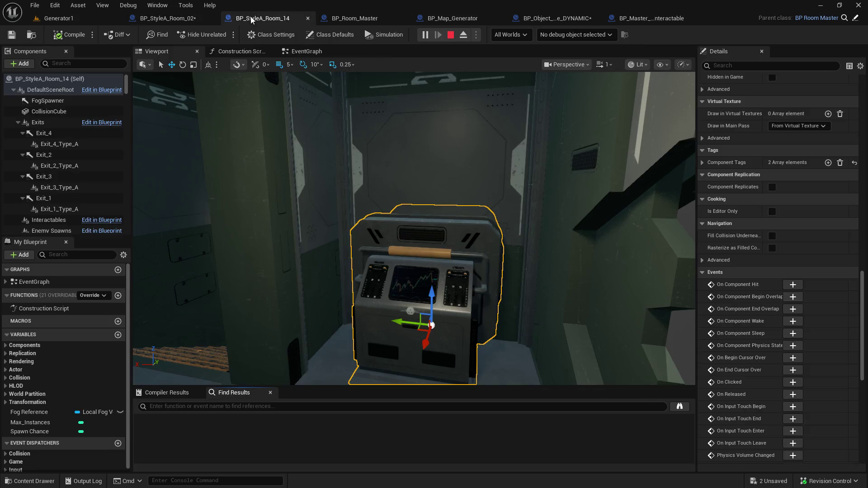
# - Filter Details by 'overla' and set Overlay Material to M_Object_Outline, then return to BP_StyleA_Room_02
pyautogui.click(758, 65)
pyautogui.write('overla')
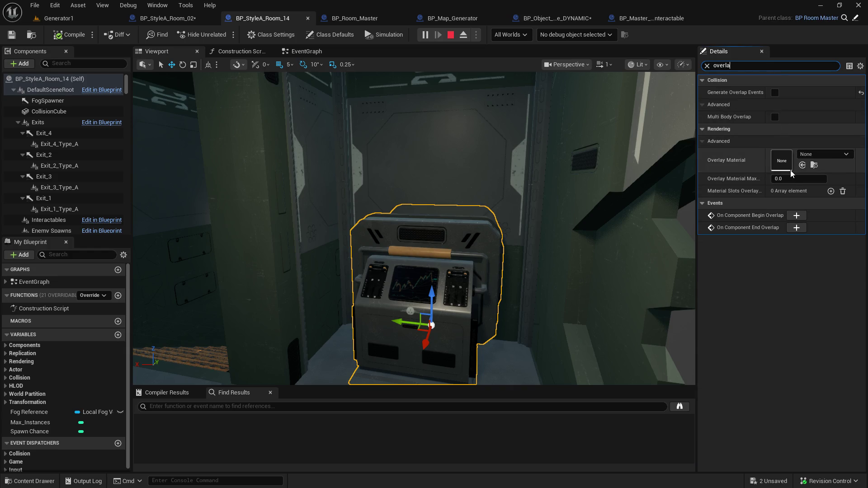
pyautogui.click(821, 155)
pyautogui.write('outline')
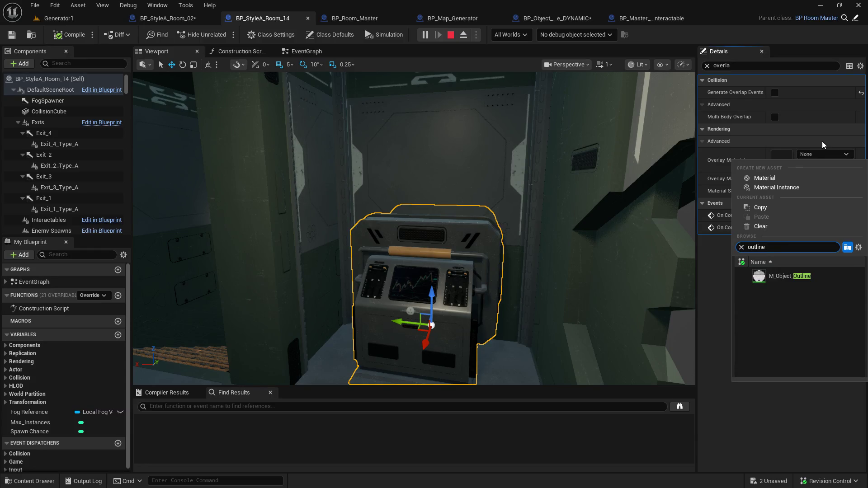
pyautogui.click(780, 280)
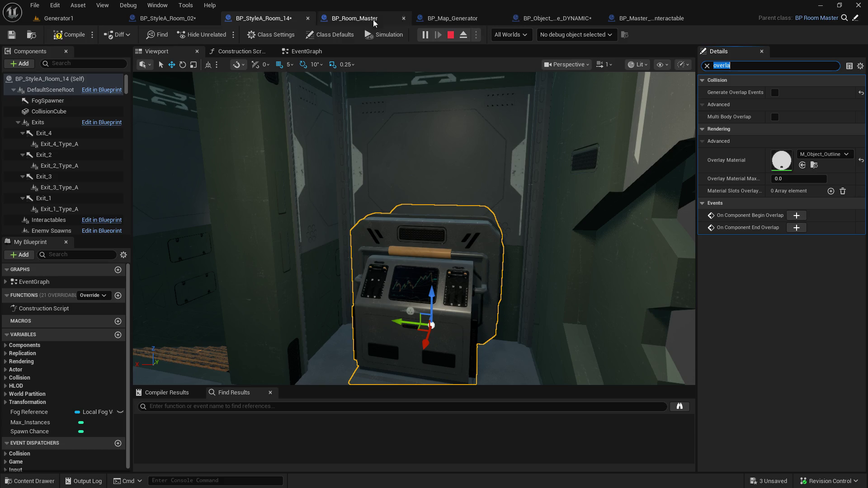
pyautogui.click(174, 18)
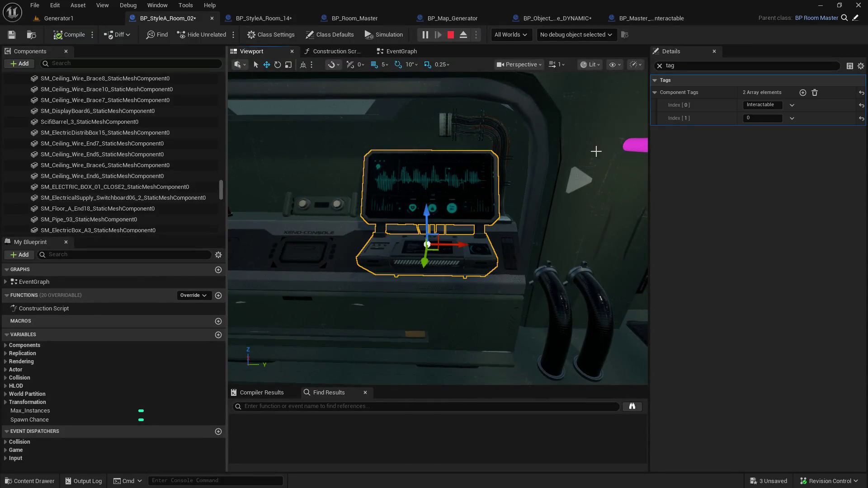
# - Set the BP_StyleA_Room_02 console's Overlay Material to M_Object_Outline, comparing against Room_14's setting
pyautogui.click(685, 66)
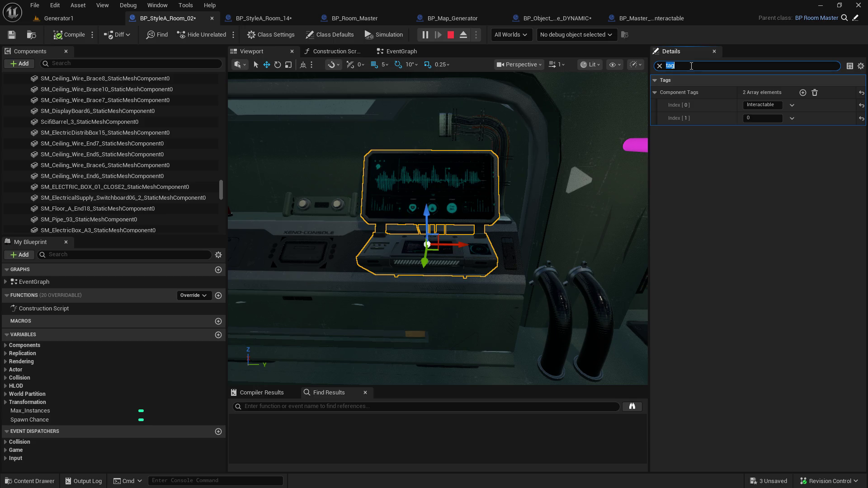
pyautogui.click(276, 18)
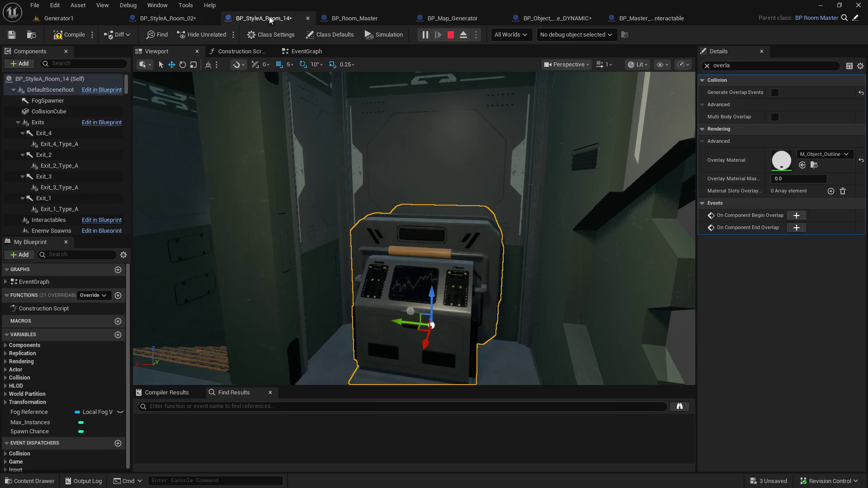
pyautogui.click(186, 19)
pyautogui.write('oerlap')
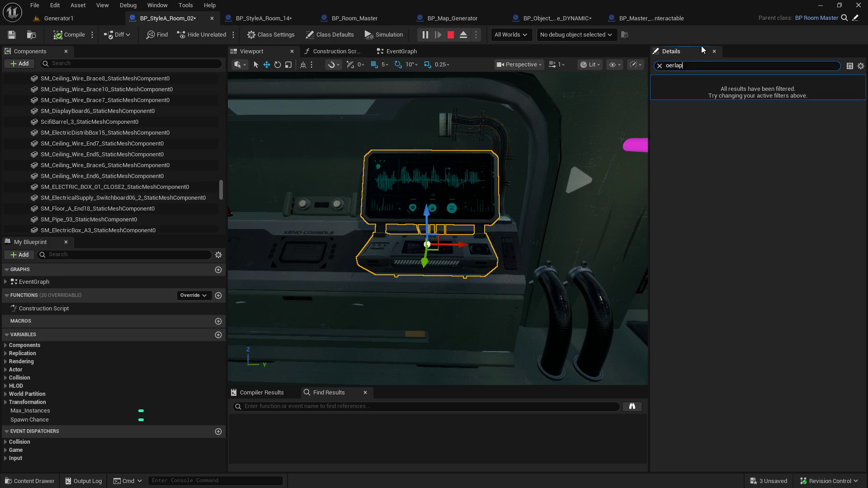
pyautogui.write('rlap')
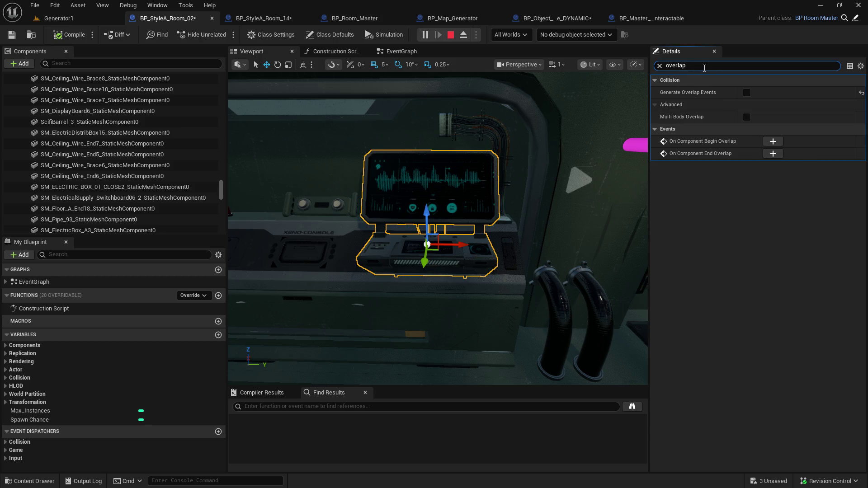
pyautogui.click(265, 19)
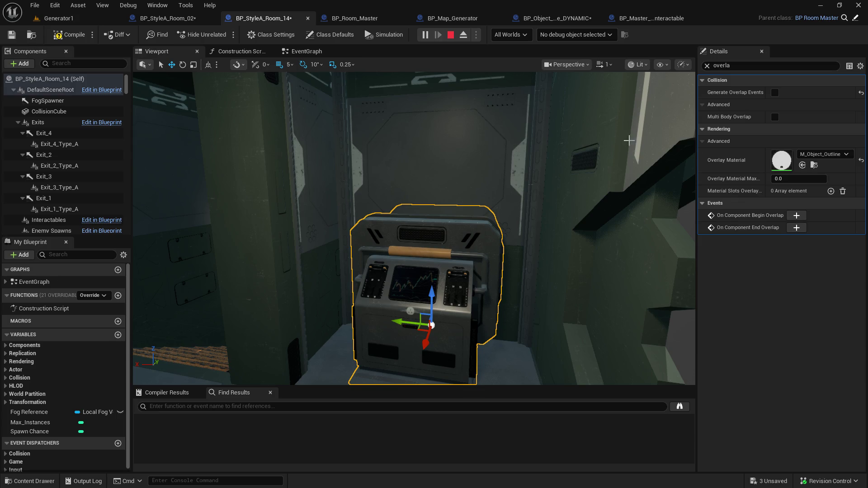
pyautogui.click(167, 18)
pyautogui.click(757, 66)
pyautogui.press('End')
pyautogui.press('BackSpace')
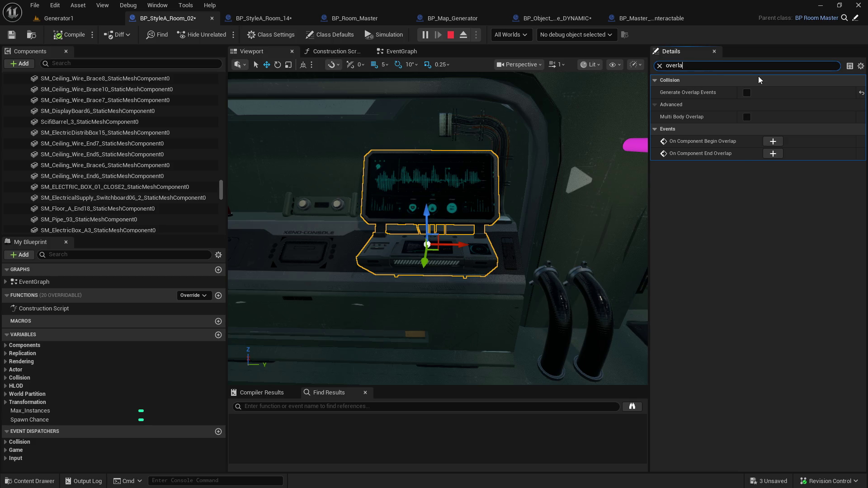
pyautogui.click(810, 156)
pyautogui.write('outline')
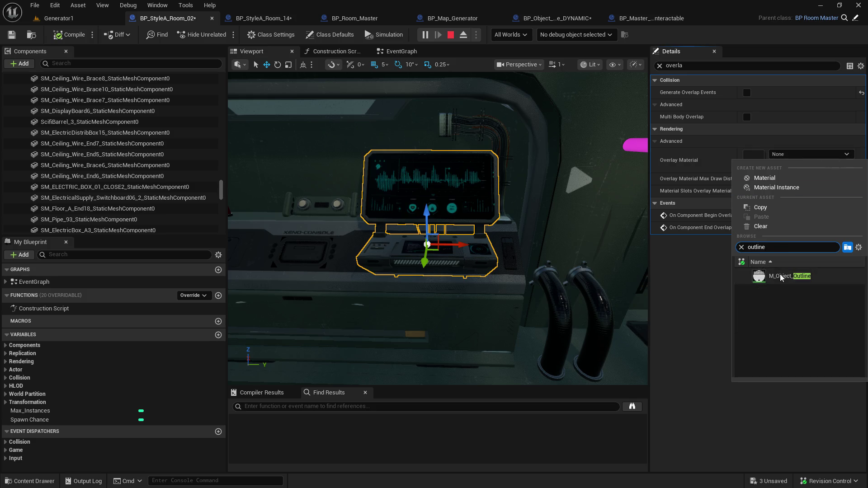
pyautogui.click(779, 275)
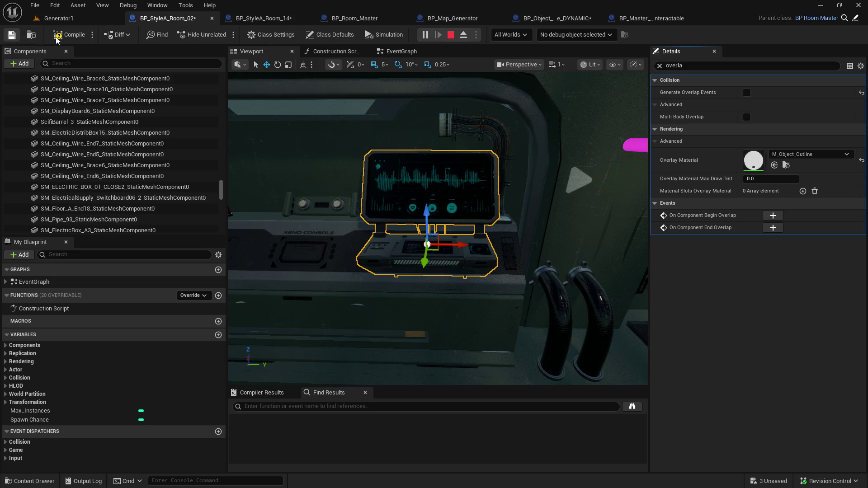
# - Save and compile both the BP_StyleA_Room_02 and BP_StyleA_Room_14 blueprints
pyautogui.hotkey('ctrl', 's')
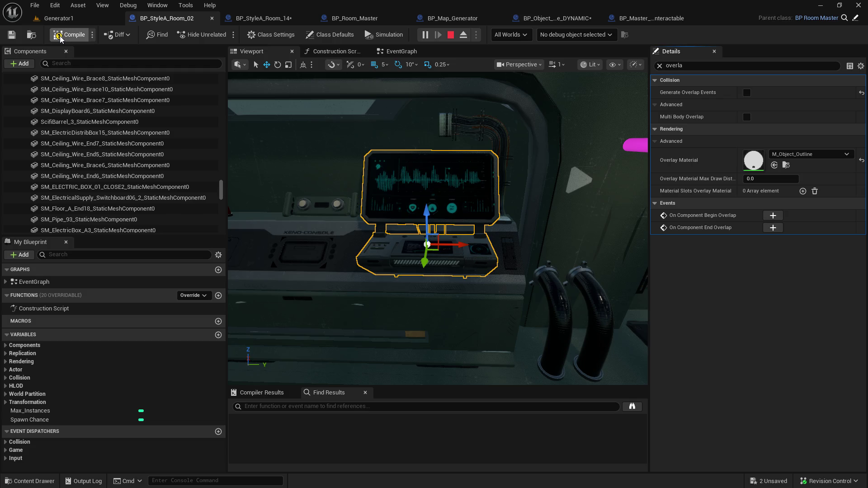
pyautogui.click(60, 39)
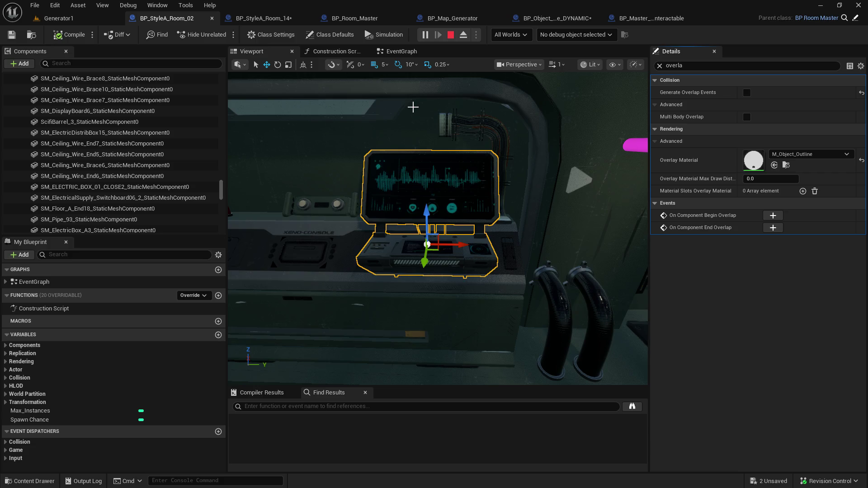
pyautogui.click(264, 18)
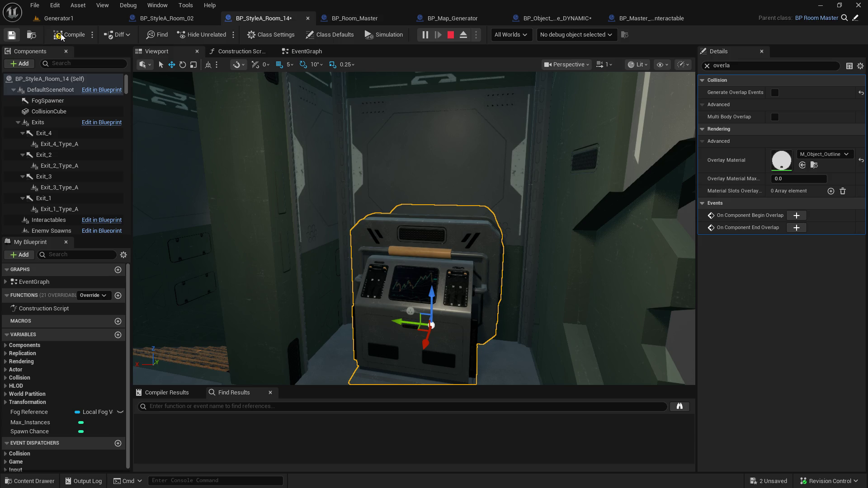
pyautogui.hotkey('ctrl', 's')
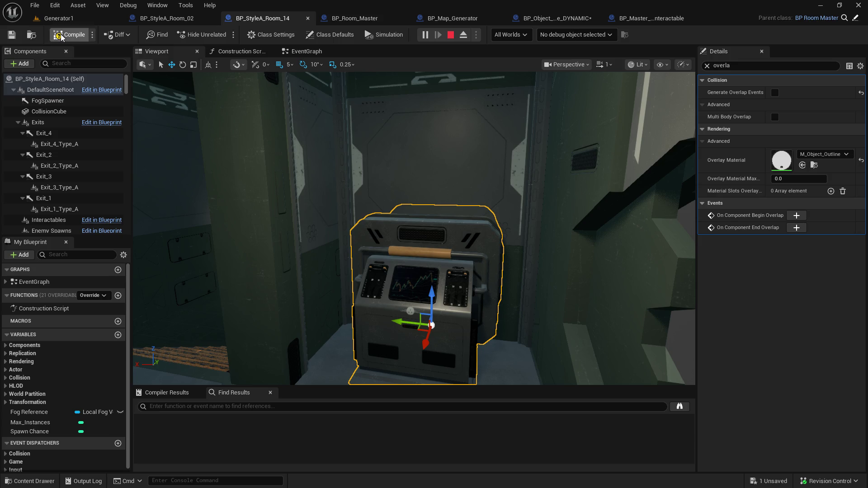
pyautogui.click(62, 37)
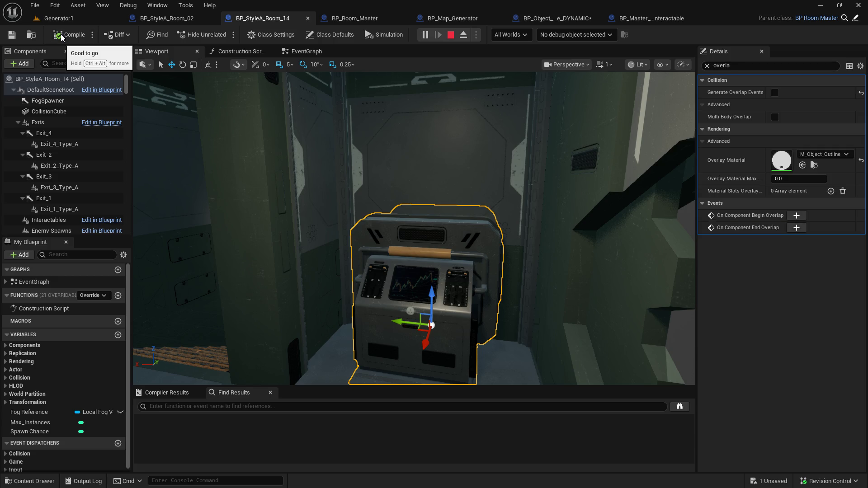
# - Close the Room_02 and Room_14 blueprints and return to a larger-browser Generator1 level view
pyautogui.click(212, 18)
pyautogui.click(210, 18)
pyautogui.click(78, 17)
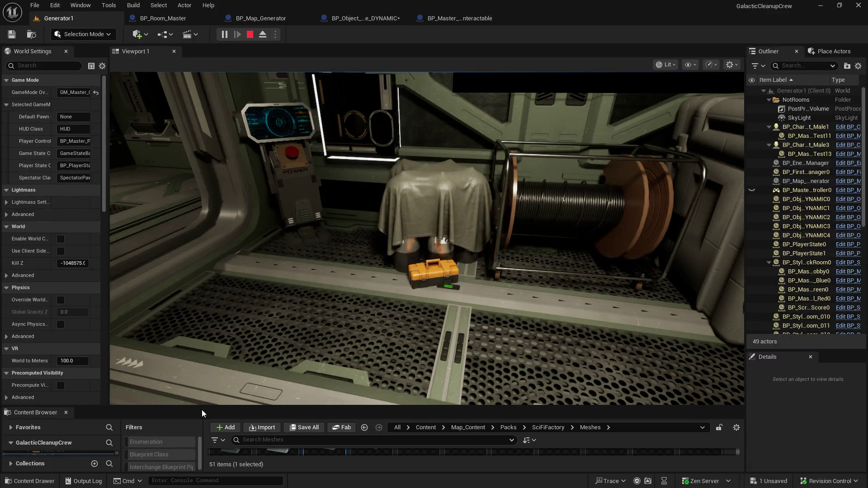
pyautogui.moveTo(201, 410); pyautogui.dragTo(244, 288)
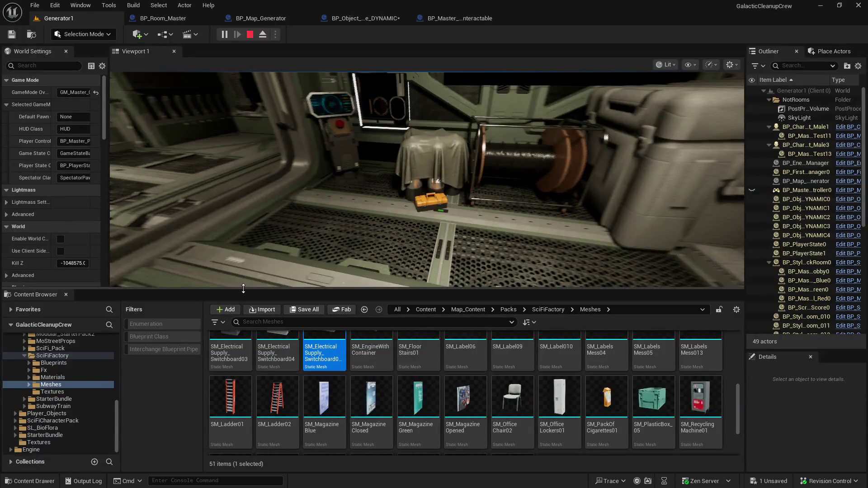
# - Walk forward through the doorway in the Generator1 play session, then stop it
pyautogui.click(289, 190)
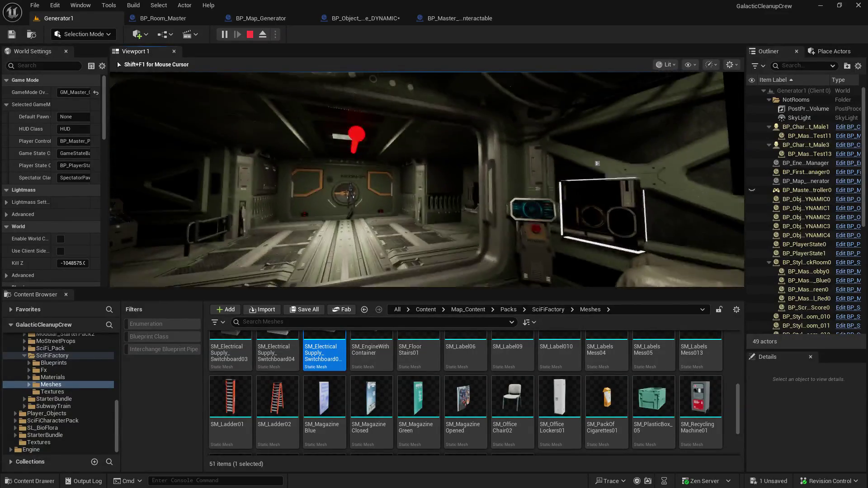
pyautogui.press('w')
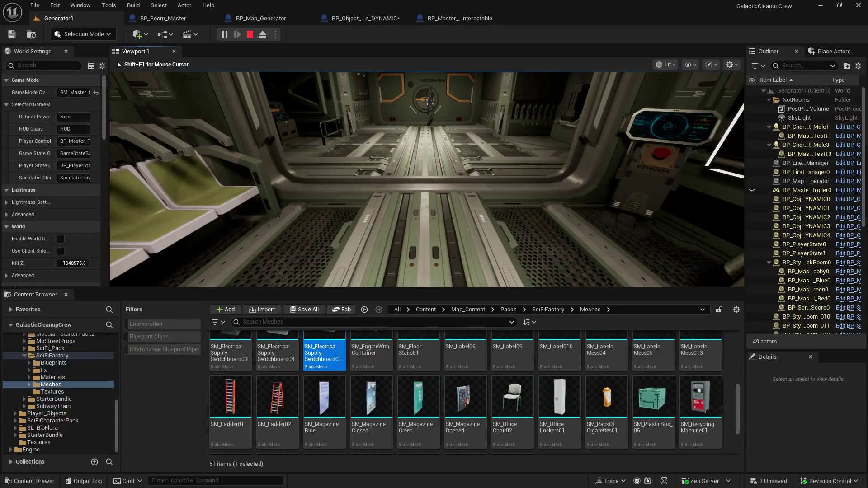
pyautogui.moveTo(427, 180)
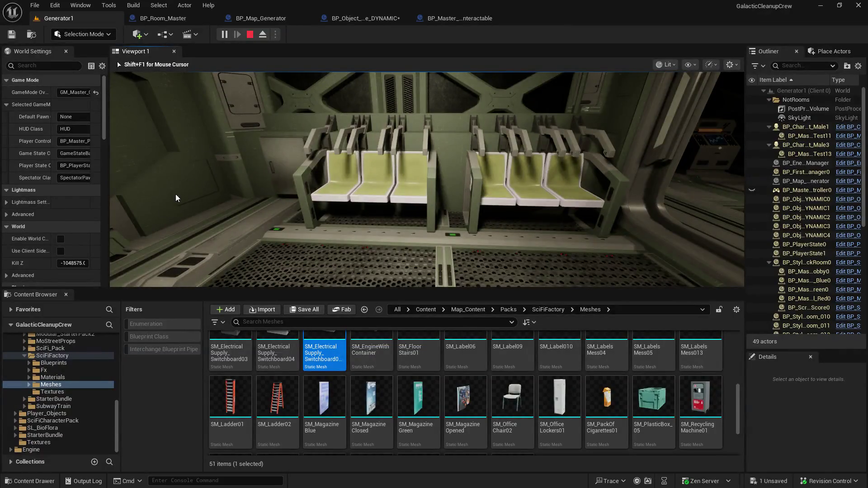
pyautogui.click(251, 35)
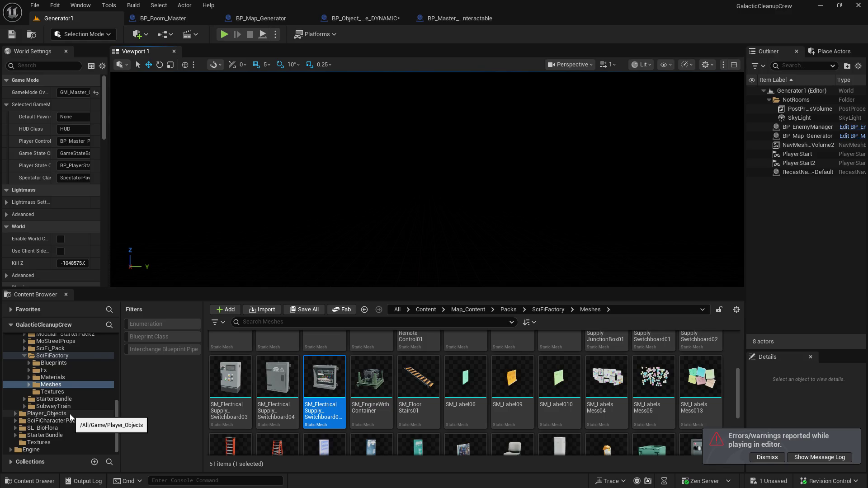
# - Open BP_StyleA_Room_02 and BP_StyleA_Room_14 from the Levels/1_StyleA folder
pyautogui.scroll(8, 70, 417)
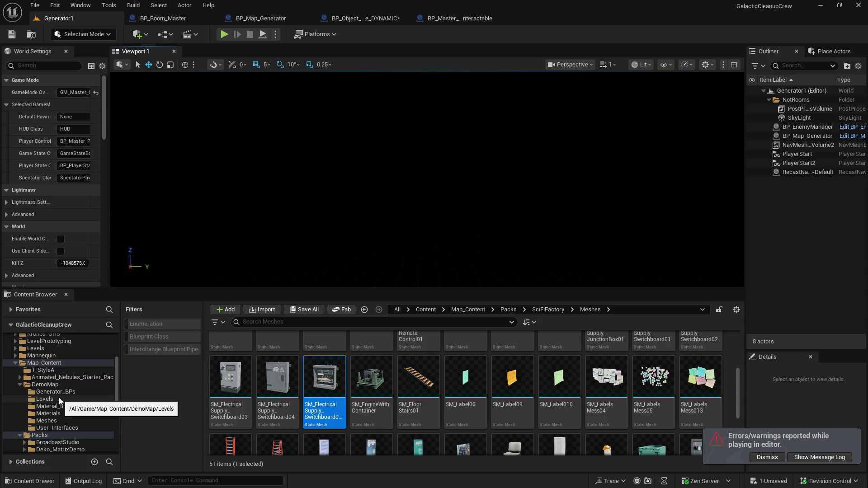
pyautogui.click(59, 400)
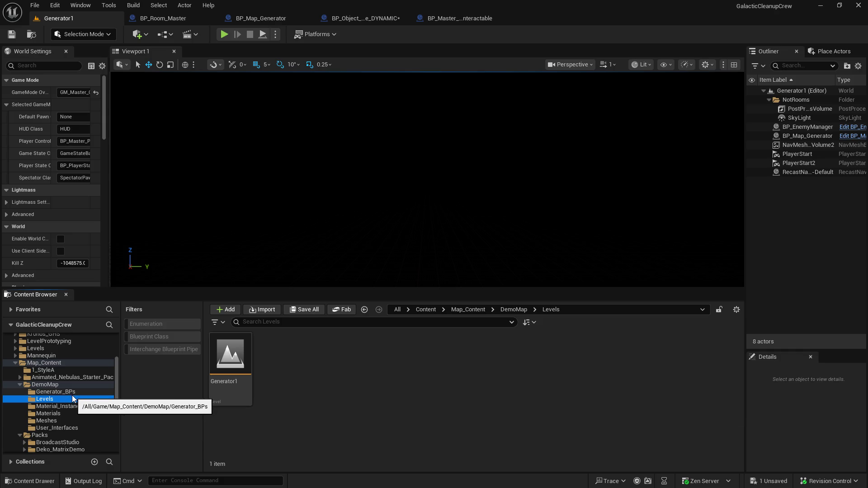
pyautogui.click(56, 370)
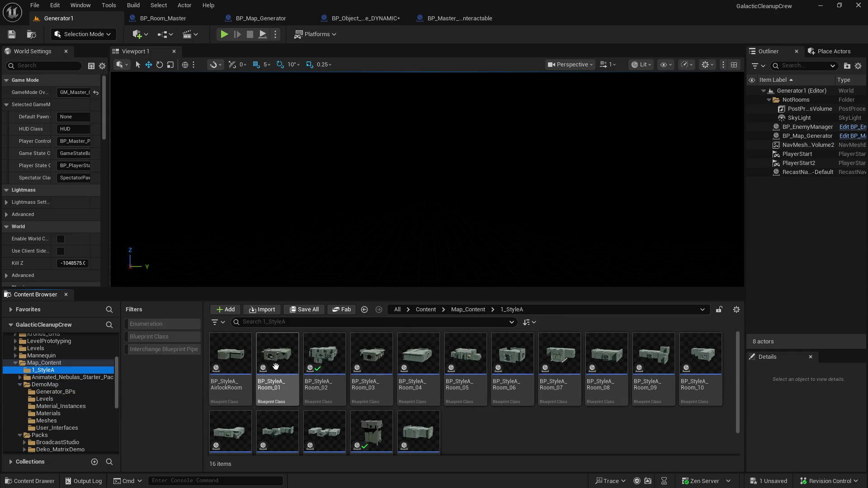
pyautogui.doubleClick(320, 362)
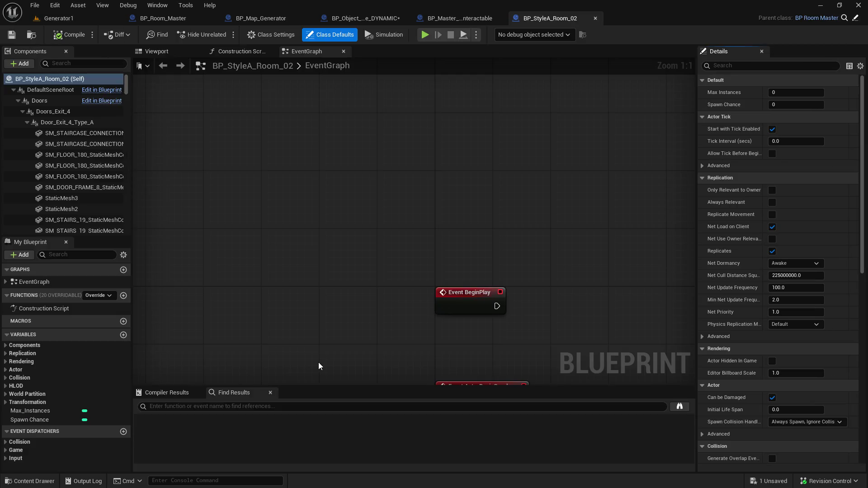
pyautogui.click(69, 20)
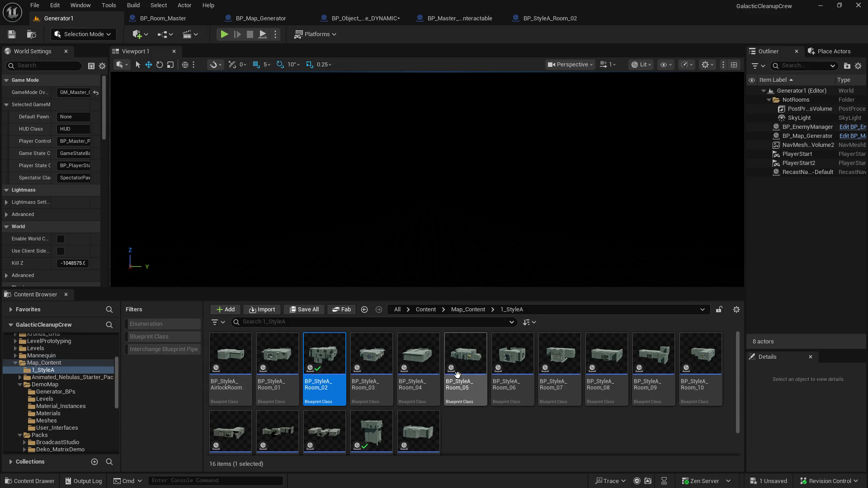
pyautogui.click(377, 425)
pyautogui.doubleClick(374, 424)
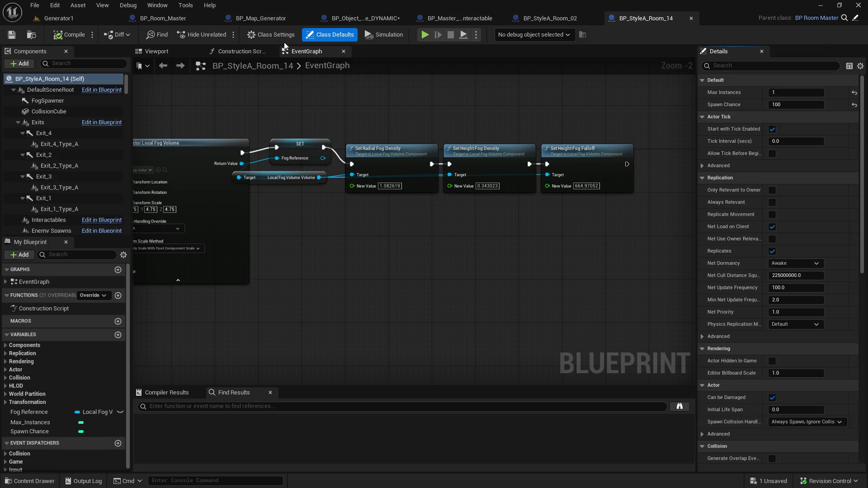
# - Dock the two room blueprint tabs side by side and show Room_02's 3D Viewport
pyautogui.moveTo(564, 21)
pyautogui.mouseDown()
pyautogui.moveTo(403, 45)
pyautogui.moveTo(174, 18)
pyautogui.mouseUp()
pyautogui.moveTo(624, 21); pyautogui.dragTo(234, 24)
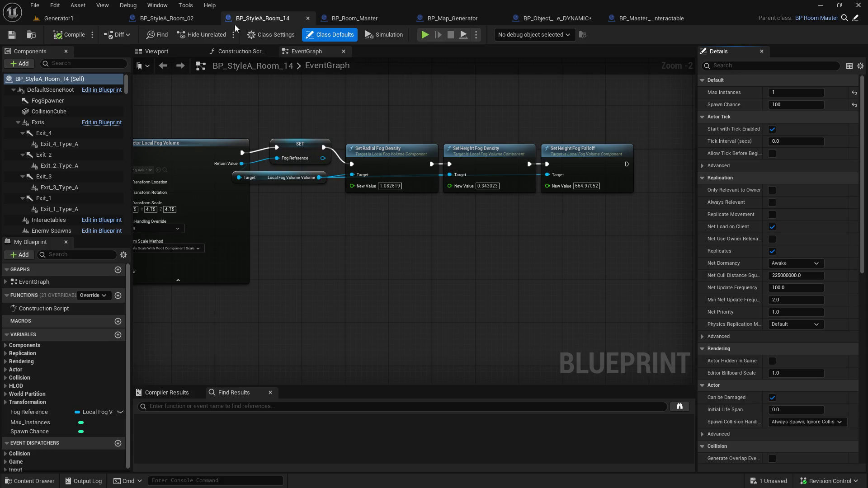
pyautogui.click(166, 24)
pyautogui.click(163, 53)
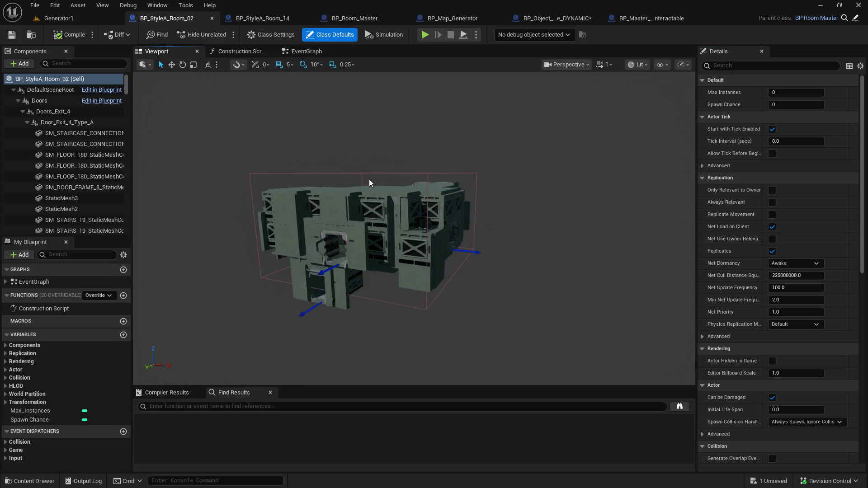
# - Select Room_02's wall console and filter its Details by 'overla'
pyautogui.scroll(10, 414, 229)
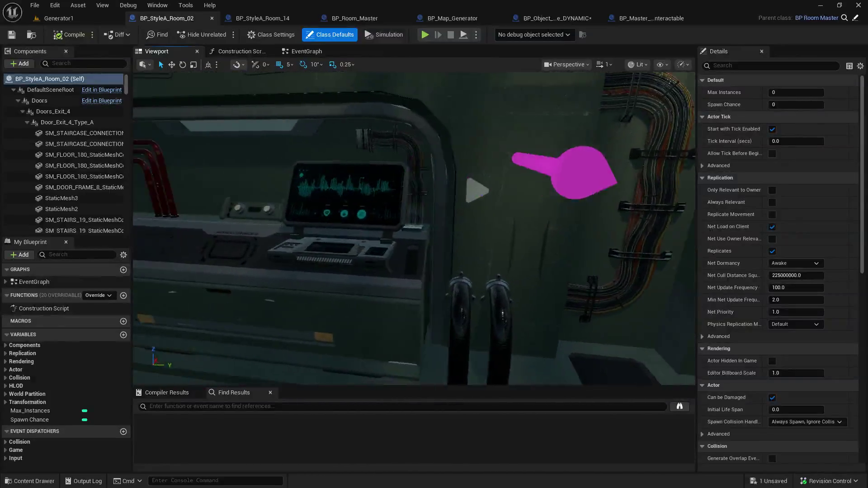
pyautogui.click(336, 230)
pyautogui.click(758, 66)
pyautogui.write('overla')
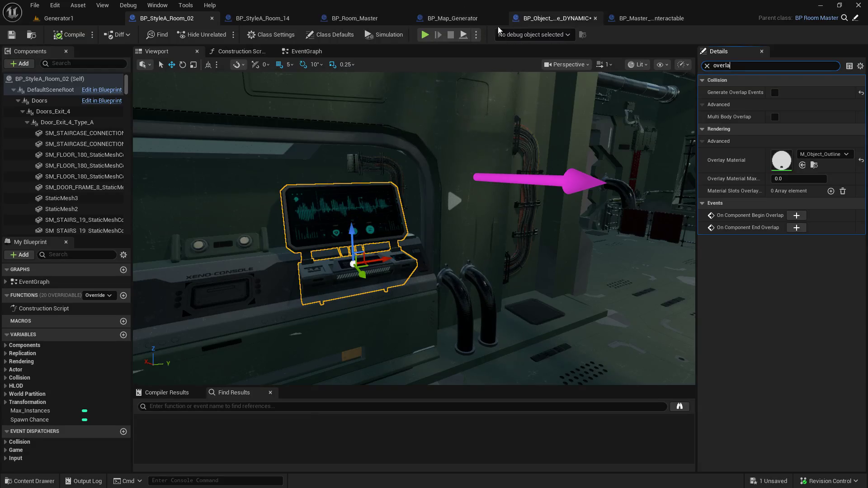
# - In Room_14's viewport, select the SM_POWER_GENERATOR console, filter by 'overla', and edit Overlay Material Max
pyautogui.click(294, 20)
pyautogui.click(151, 51)
pyautogui.press('w')
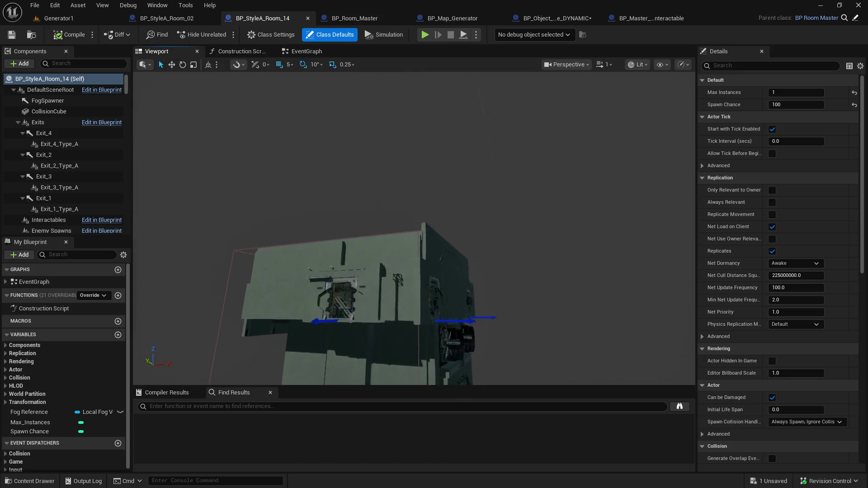
pyautogui.press('w')
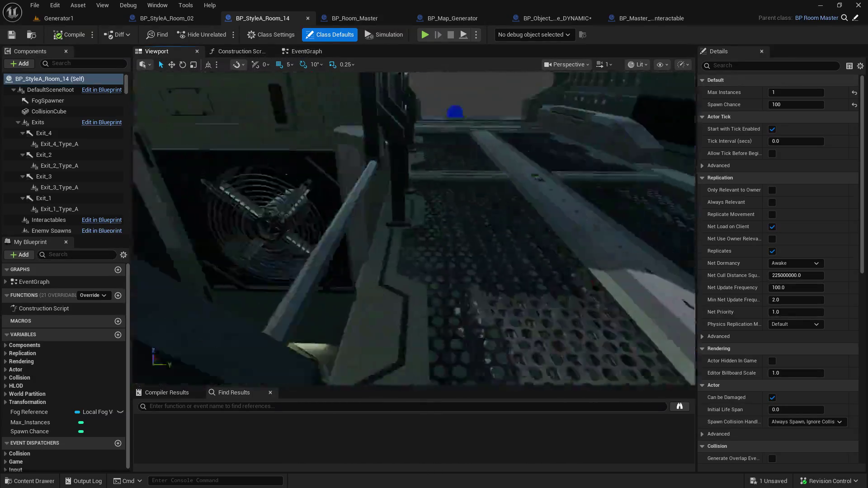
pyautogui.press('w')
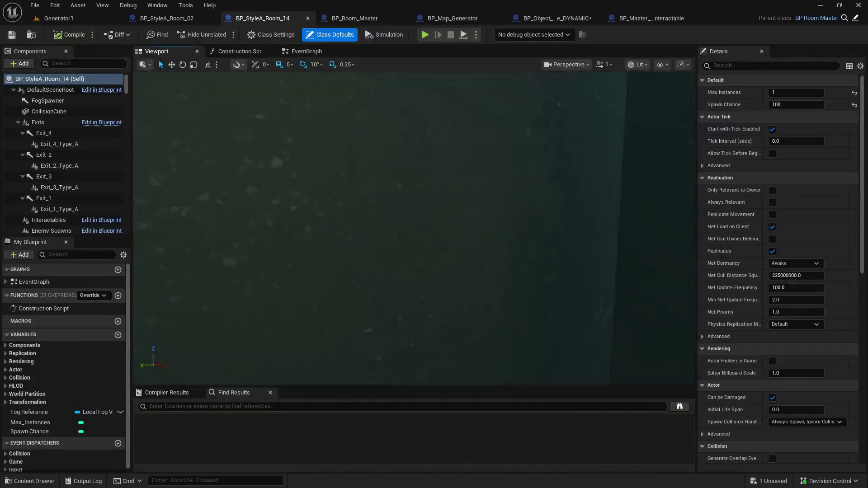
pyautogui.press('w')
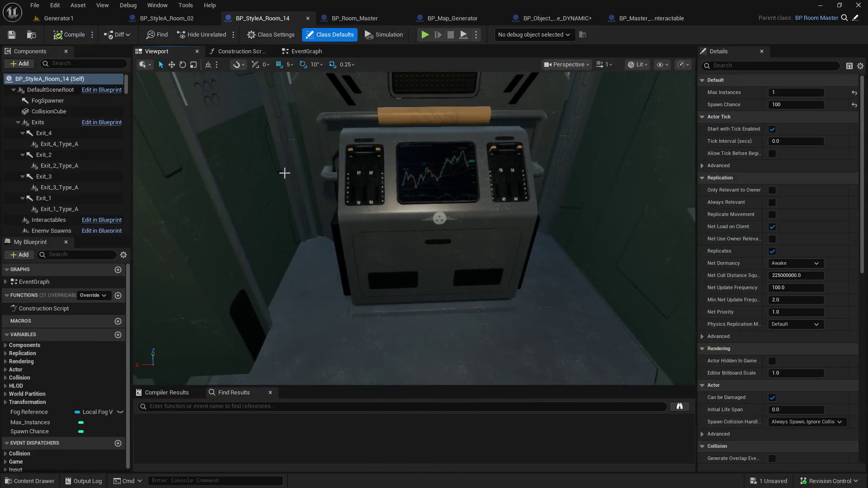
pyautogui.click(356, 219)
pyautogui.click(737, 66)
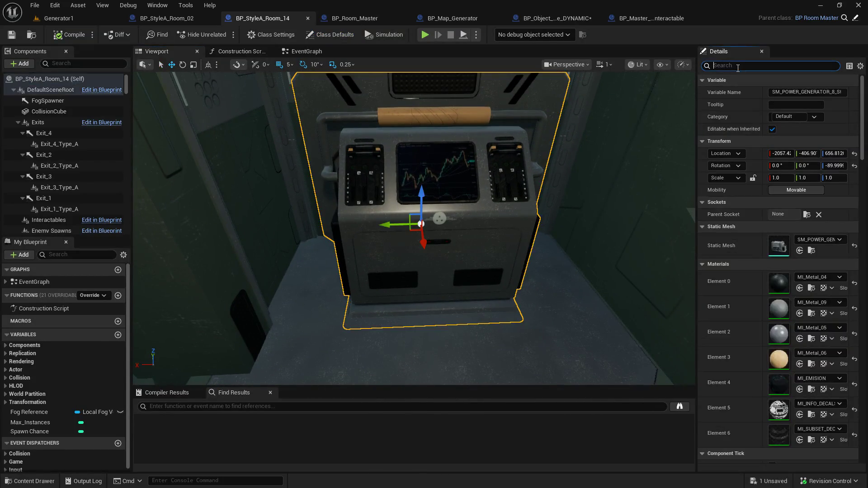
pyautogui.write('overla')
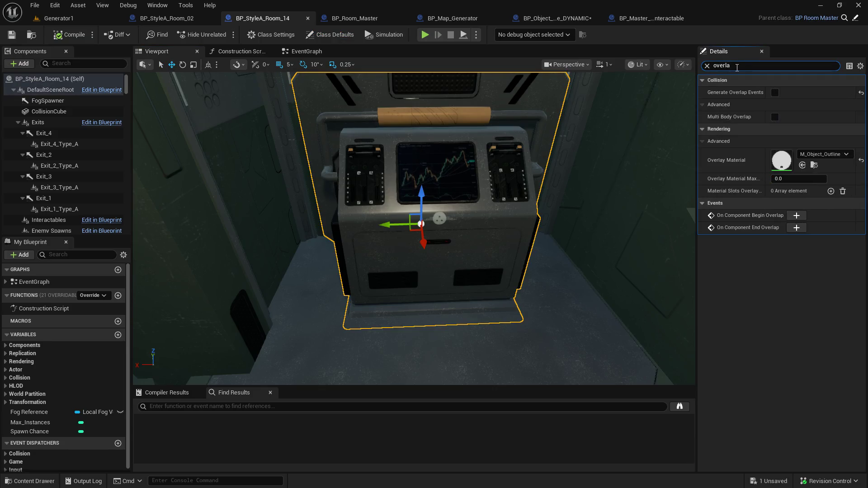
pyautogui.click(775, 179)
# - Set the generator's Overlay Material Max to 1.0 and add an overlay slot entry using M_Object_Outline
pyautogui.write('1')
pyautogui.press('Return')
pyautogui.click(828, 192)
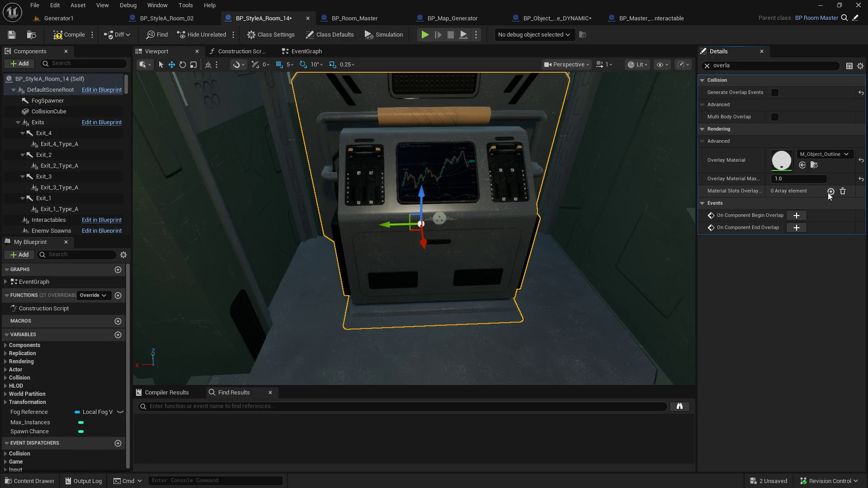
pyautogui.click(831, 191)
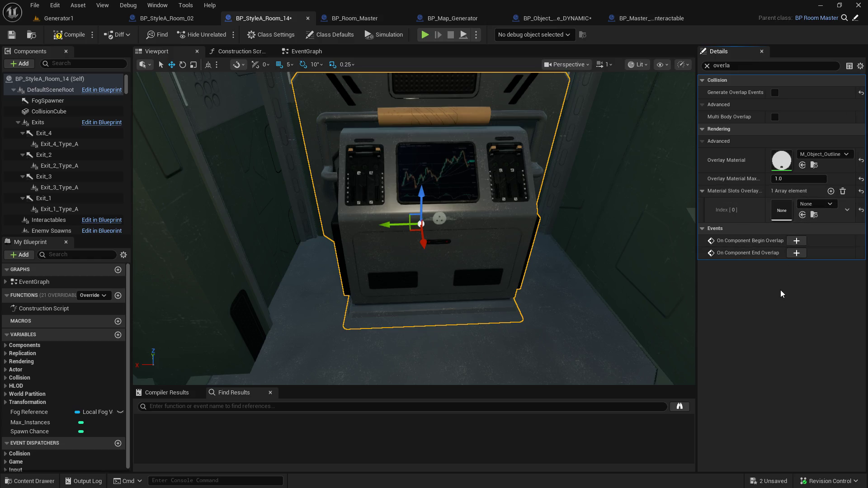
pyautogui.click(826, 204)
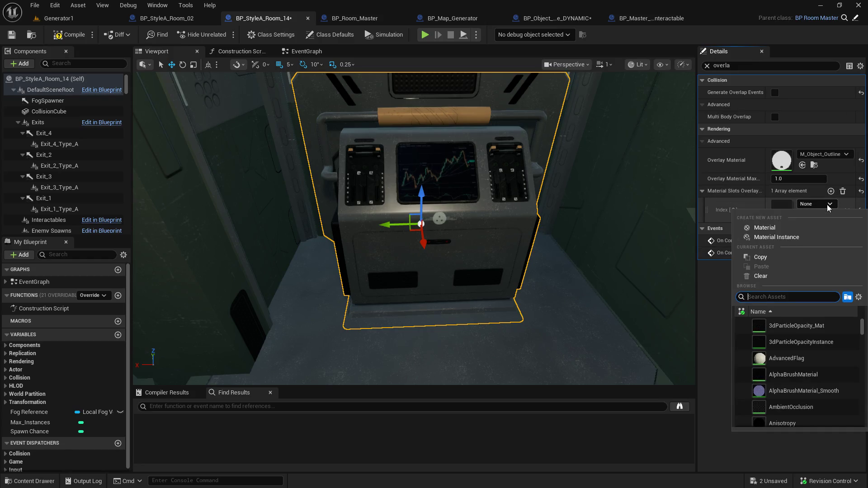
pyautogui.write('overla')
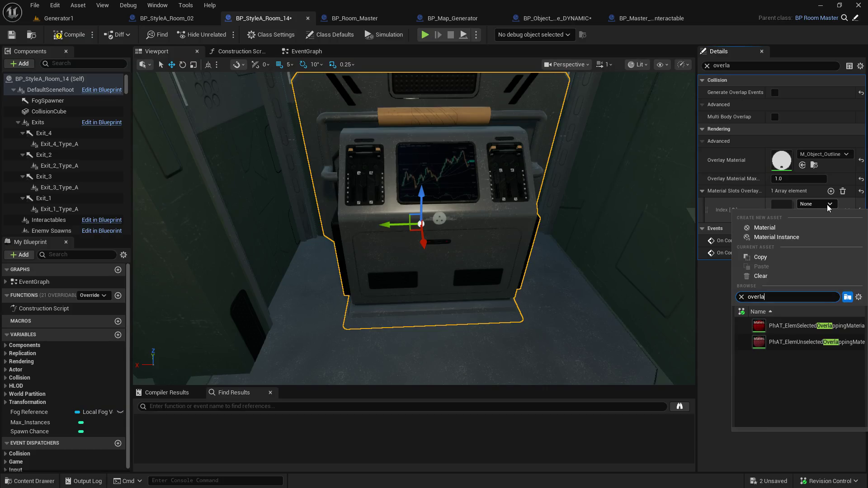
pyautogui.hotkey('ctrl', 'a')
pyautogui.write('outline')
pyautogui.click(783, 327)
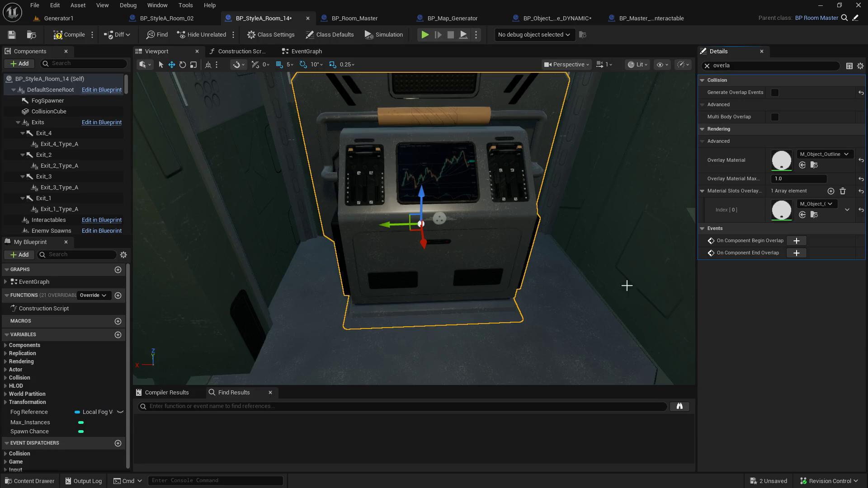
# - Save and compile BP_StyleA_Room_14, moving the view closer to the console
pyautogui.moveTo(625, 285); pyautogui.dragTo(625, 262)
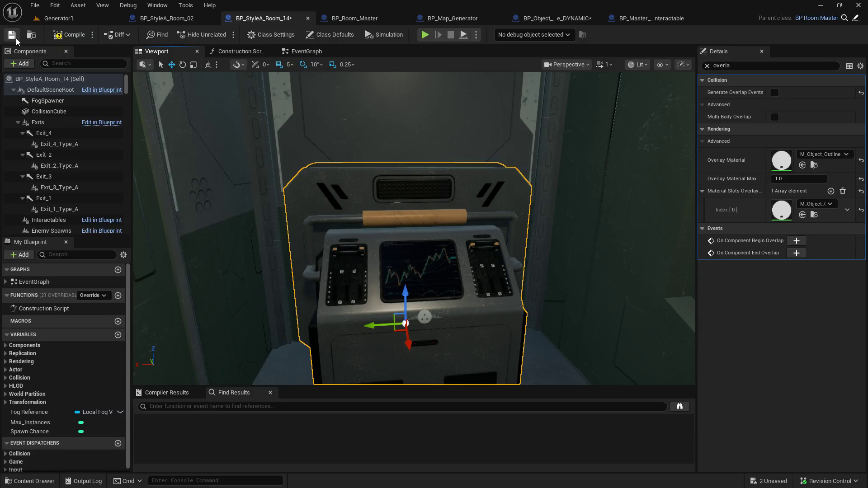
pyautogui.click(61, 38)
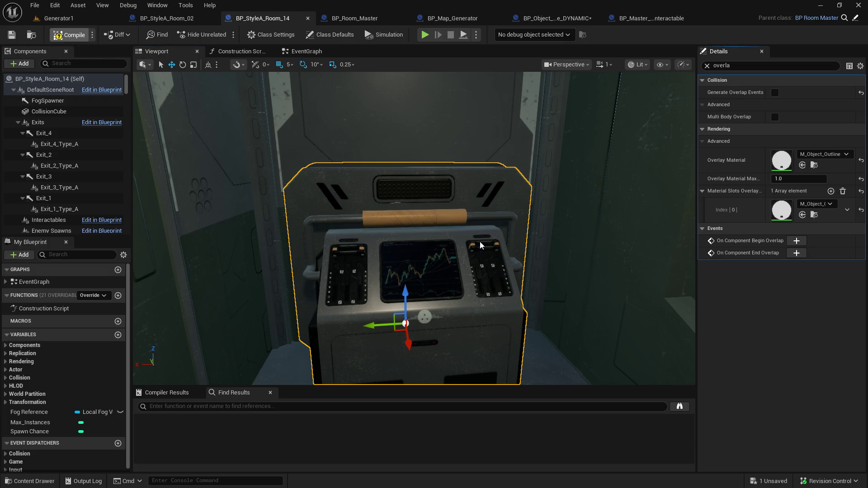
pyautogui.press('F7')
pyautogui.scroll(3, 480, 245)
pyautogui.press('Left')
pyautogui.press('Left')
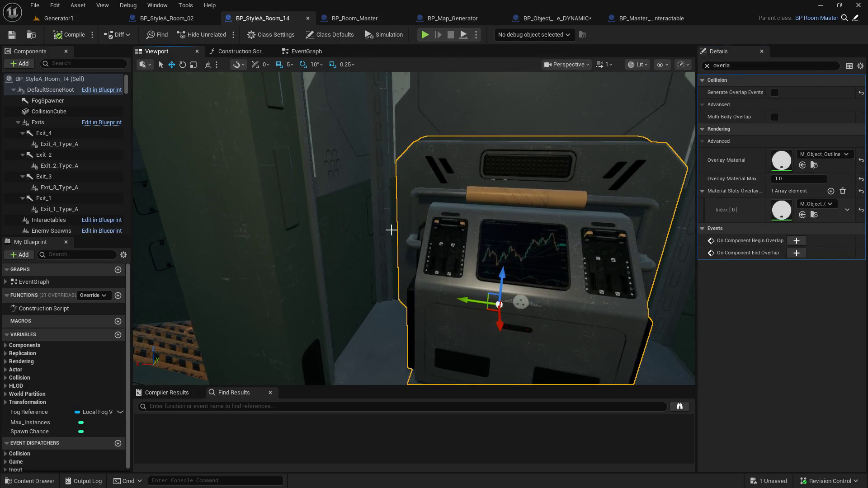
pyautogui.press('Up')
# - Add an M_Object_Outline overlay material slot entry to Room_02's console, then save and compile
pyautogui.press('f')
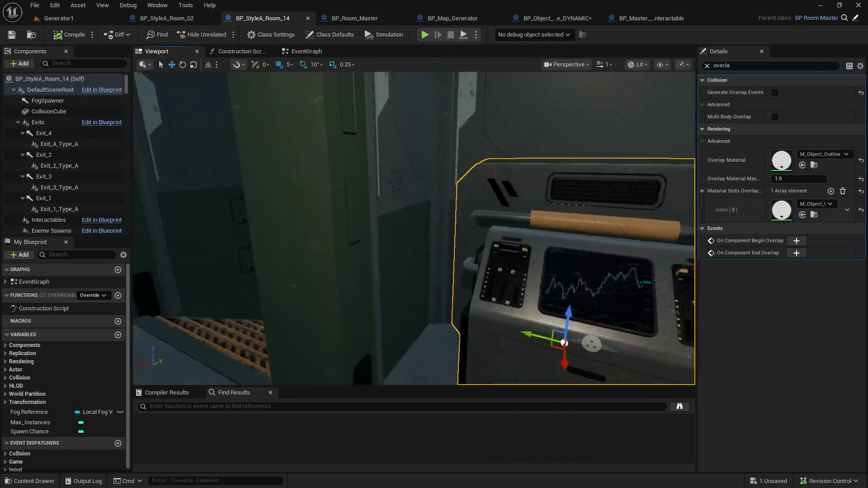
pyautogui.click(169, 20)
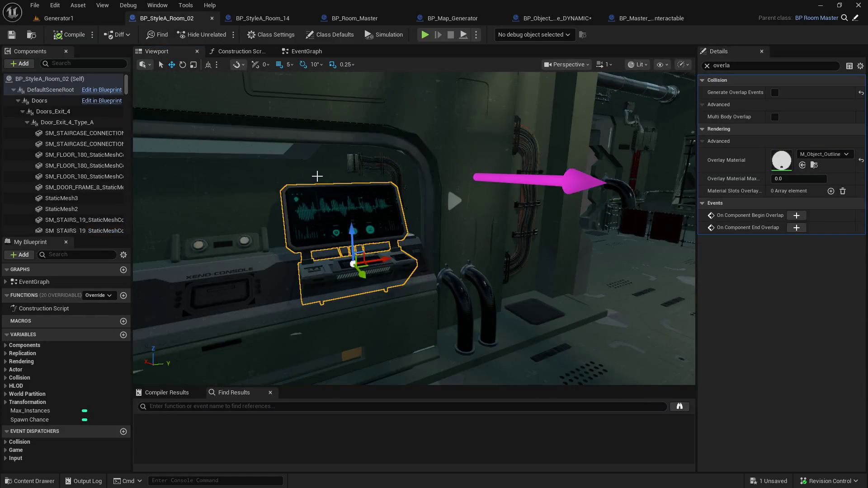
pyautogui.click(830, 190)
pyautogui.click(818, 205)
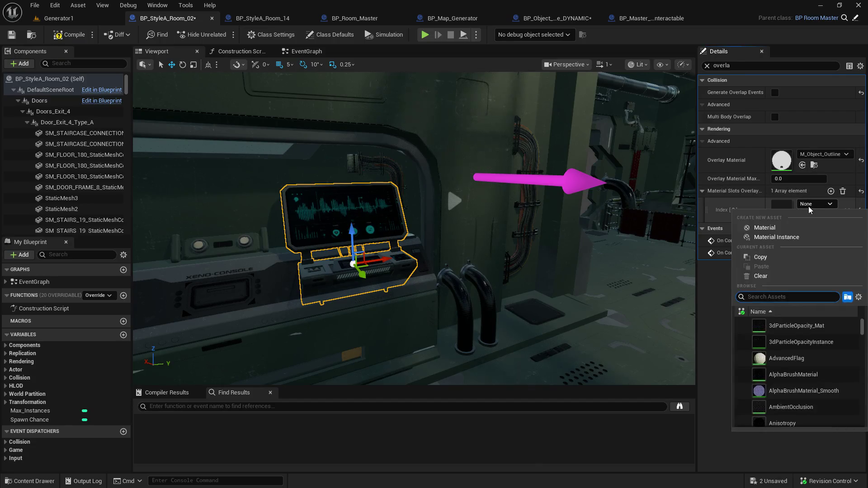
pyautogui.write('outline')
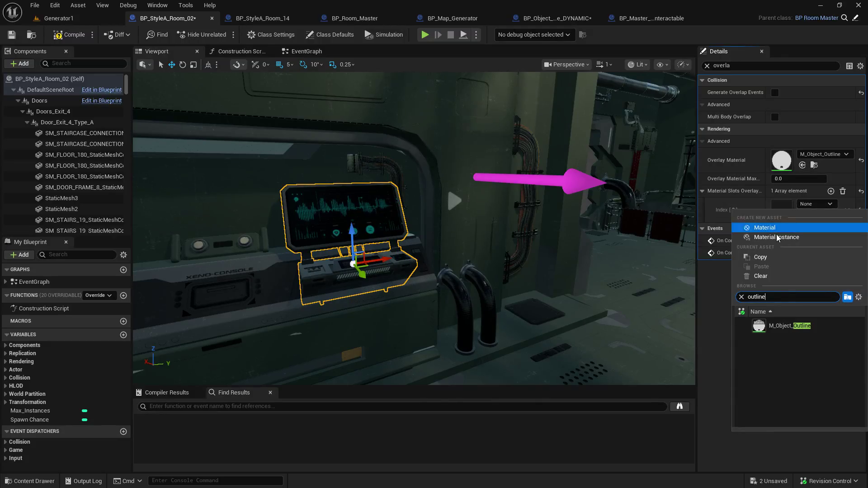
pyautogui.click(789, 325)
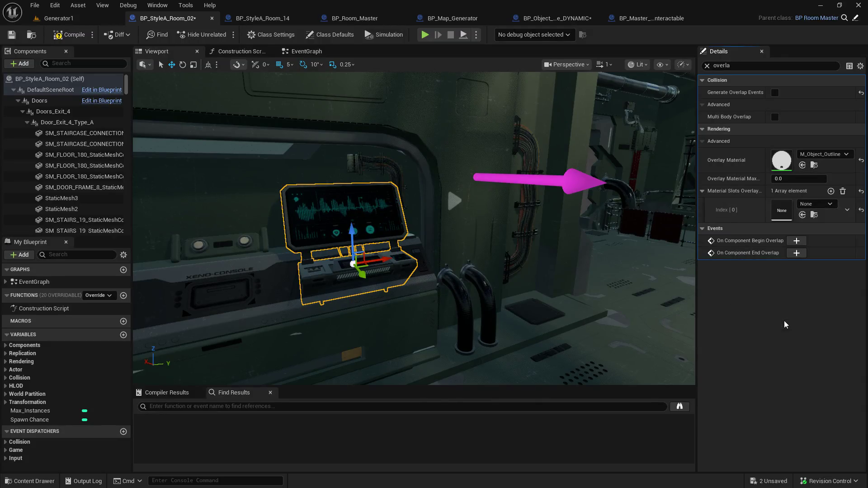
pyautogui.click(12, 35)
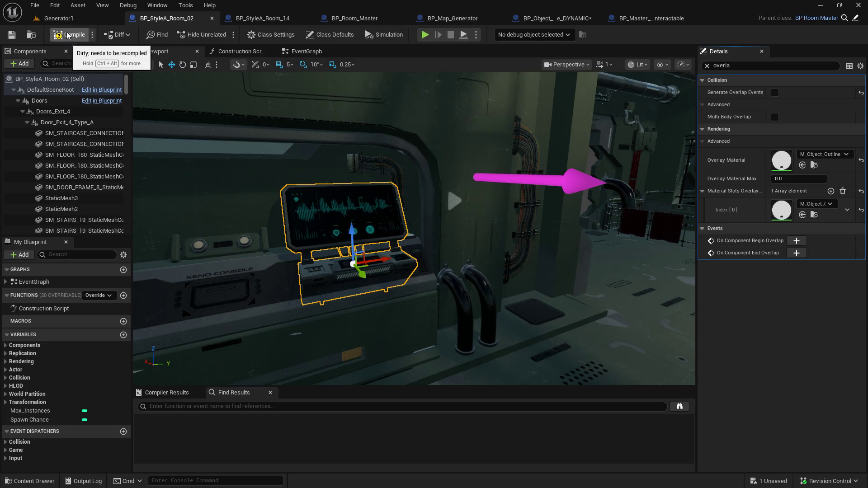
pyautogui.click(67, 35)
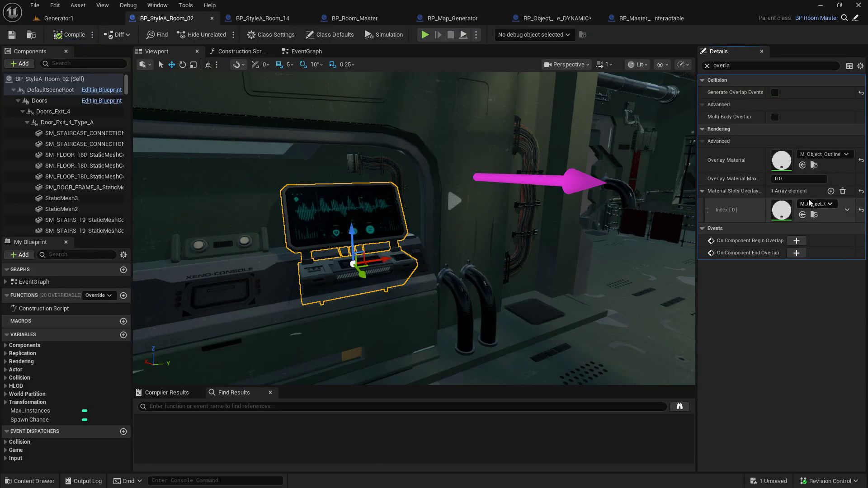
# - Set Room_02's console Overlay Material Max to 1.0, save, compile, and close both room blueprints
pyautogui.click(799, 179)
pyautogui.write('1')
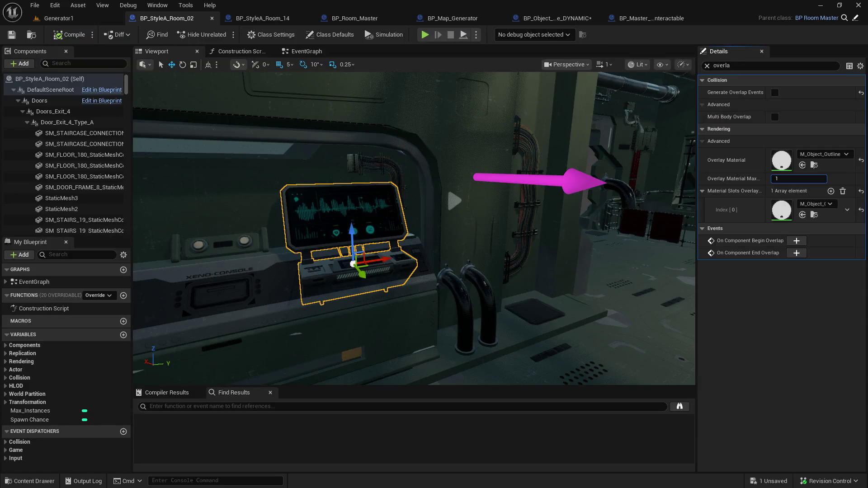
pyautogui.click(785, 300)
pyautogui.click(11, 35)
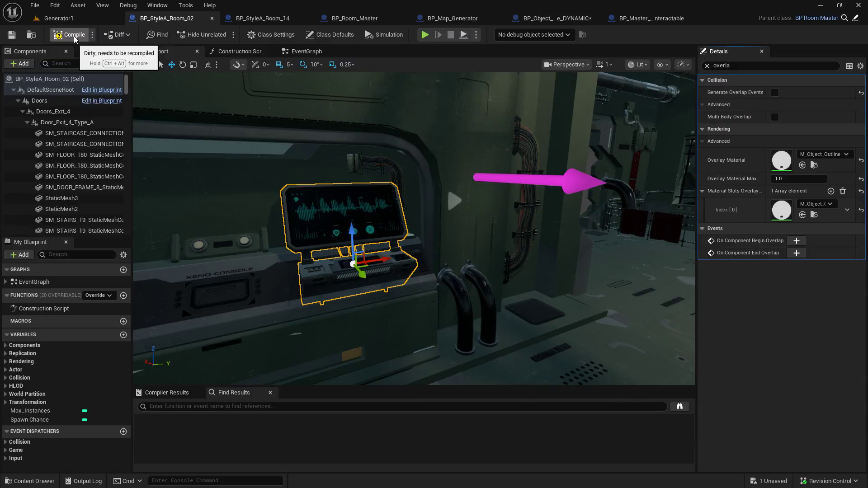
pyautogui.click(74, 36)
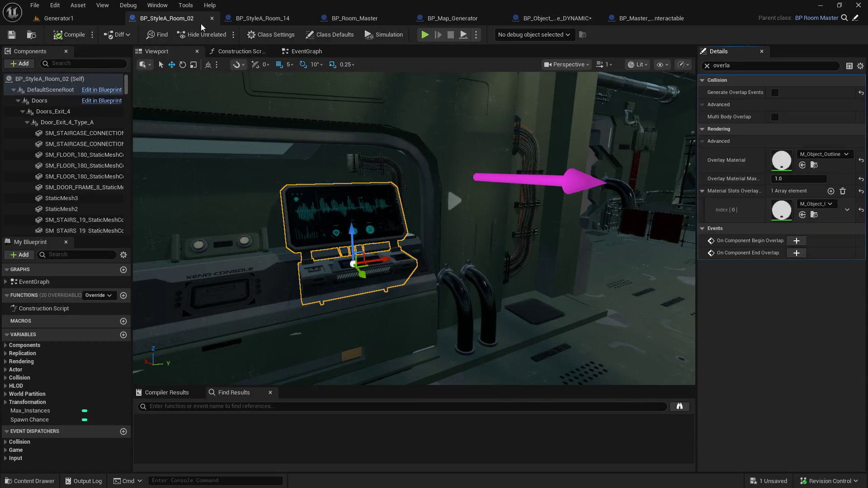
pyautogui.click(213, 18)
pyautogui.click(211, 18)
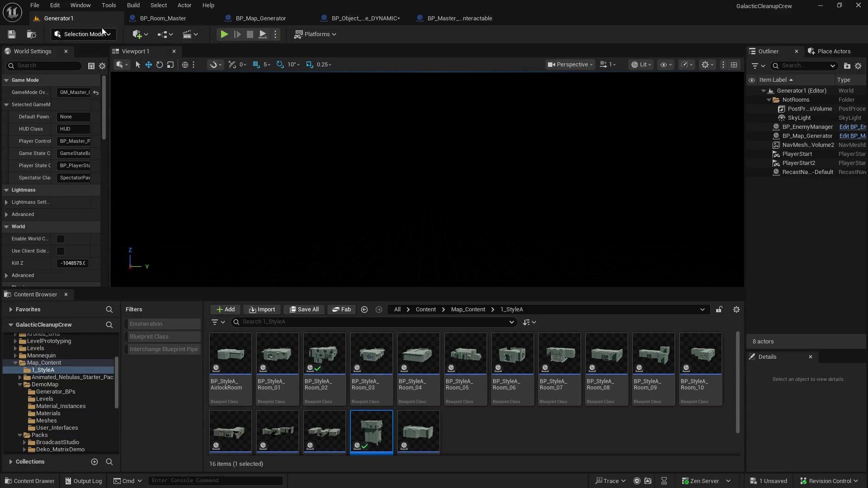
# - Open BP_StyleA_Room_02's Viewport, zoom in, and select the SM_COMPUTER_4 console mesh
pyautogui.doubleClick(321, 355)
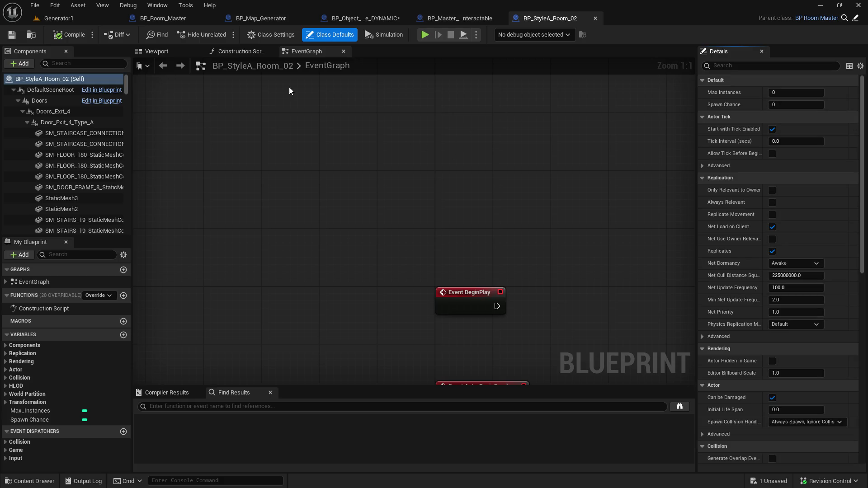
pyautogui.click(172, 54)
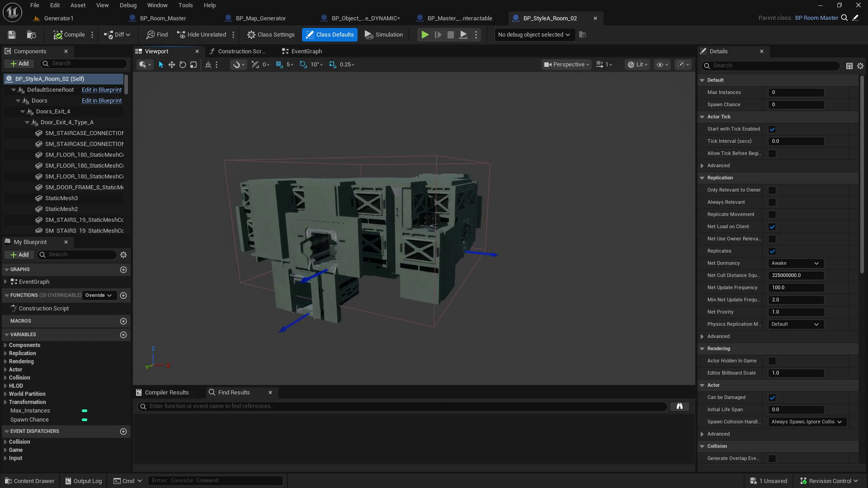
pyautogui.scroll(10, 413, 228)
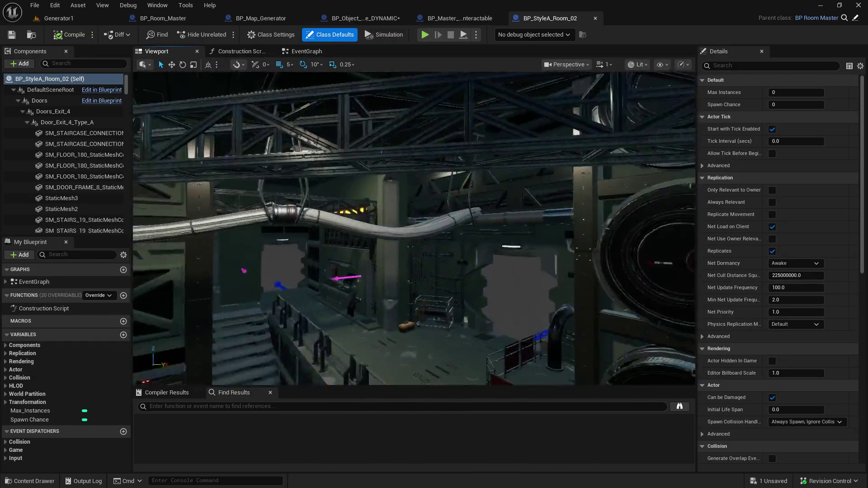
pyautogui.scroll(10, 413, 228)
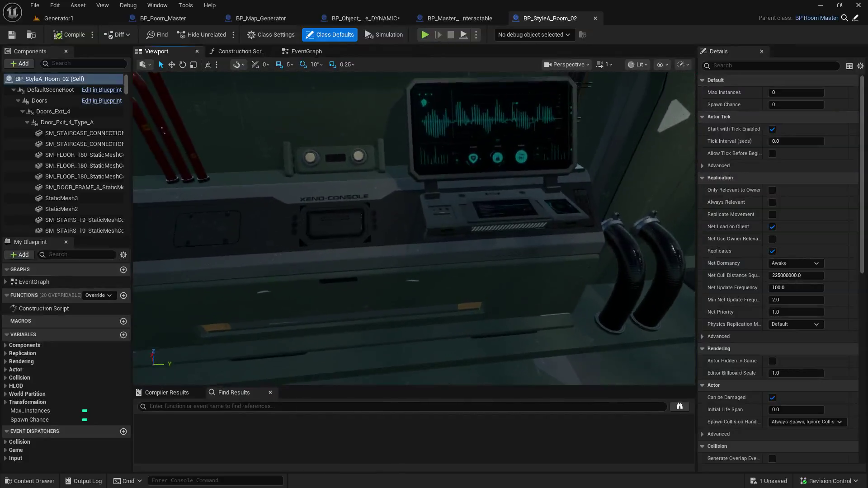
pyautogui.click(339, 143)
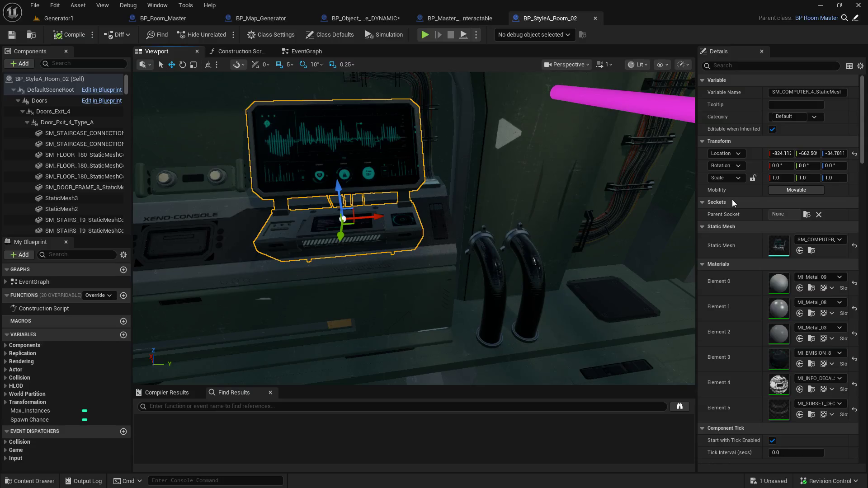
# - Widen the Details panel and scroll through the console's properties
pyautogui.moveTo(696, 190); pyautogui.dragTo(630, 190)
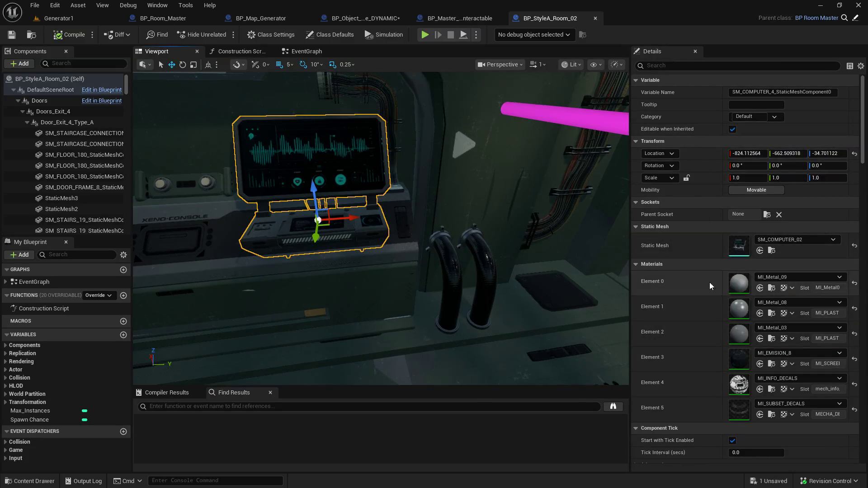
pyautogui.scroll(-3, 707, 295)
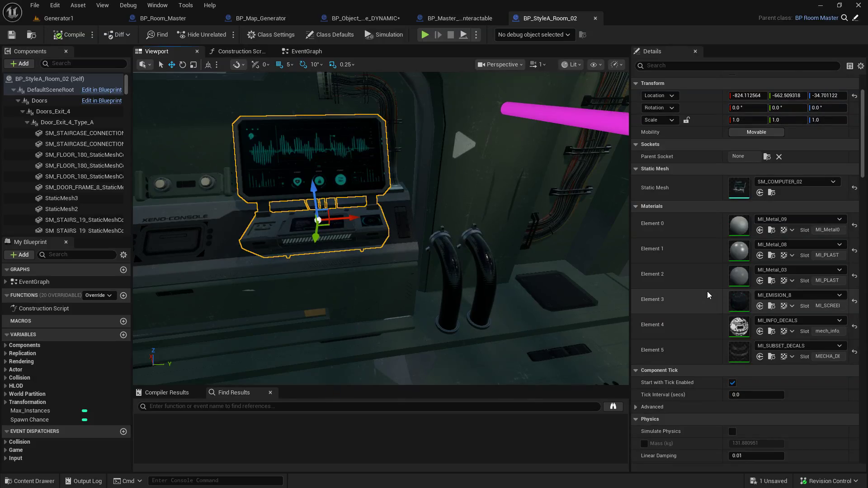
pyautogui.scroll(-2, 708, 294)
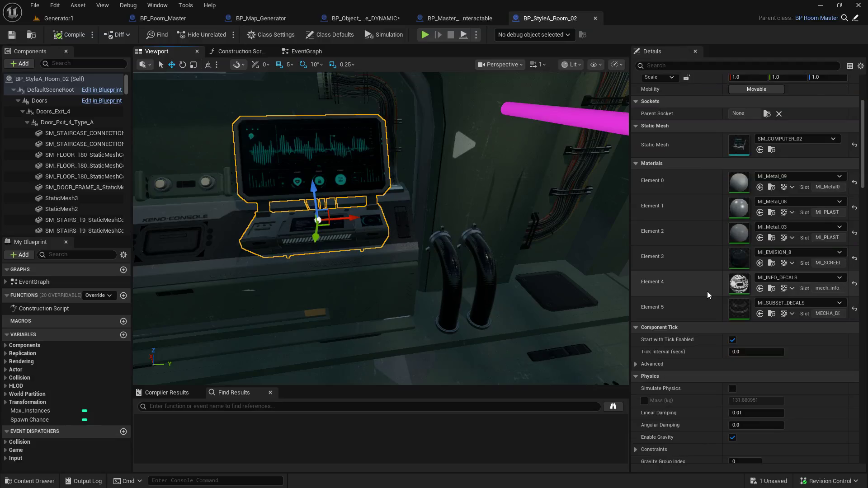
pyautogui.scroll(-3, 708, 295)
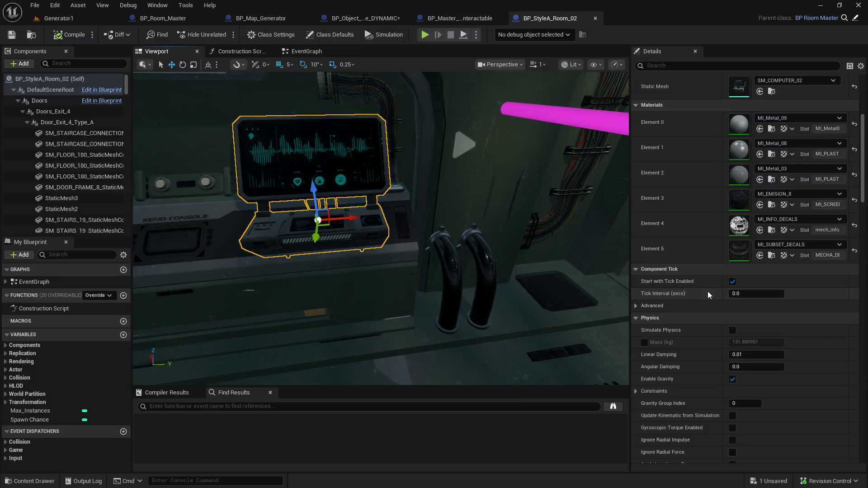
pyautogui.scroll(1, 707, 293)
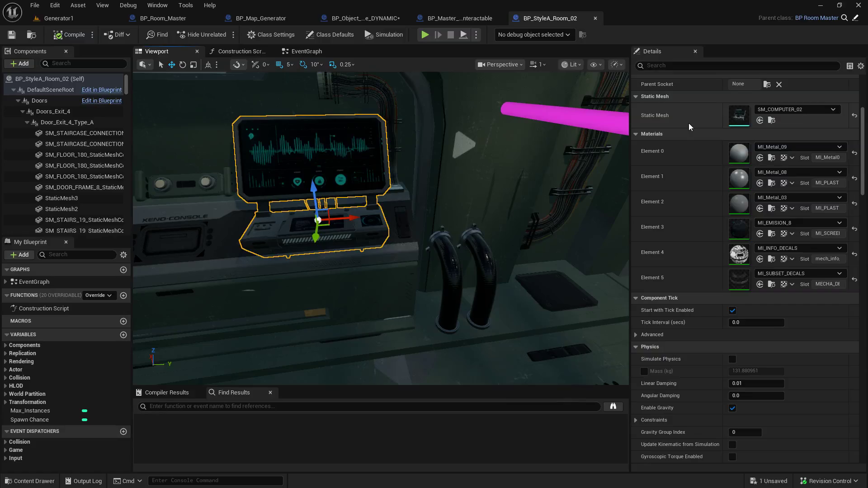
pyautogui.scroll(-5, 706, 226)
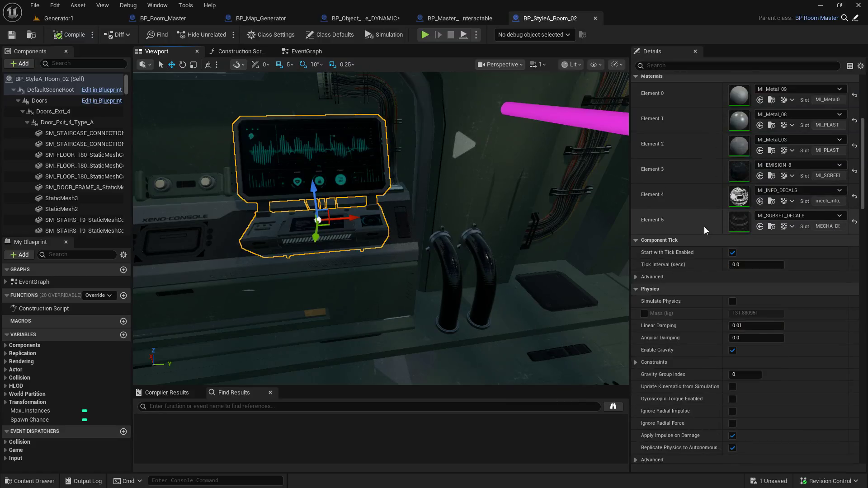
pyautogui.scroll(-5, 701, 227)
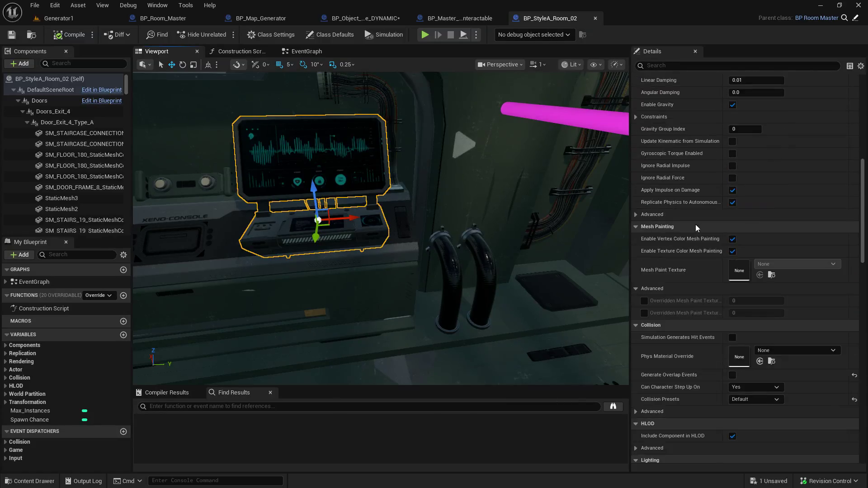
pyautogui.scroll(4, 695, 225)
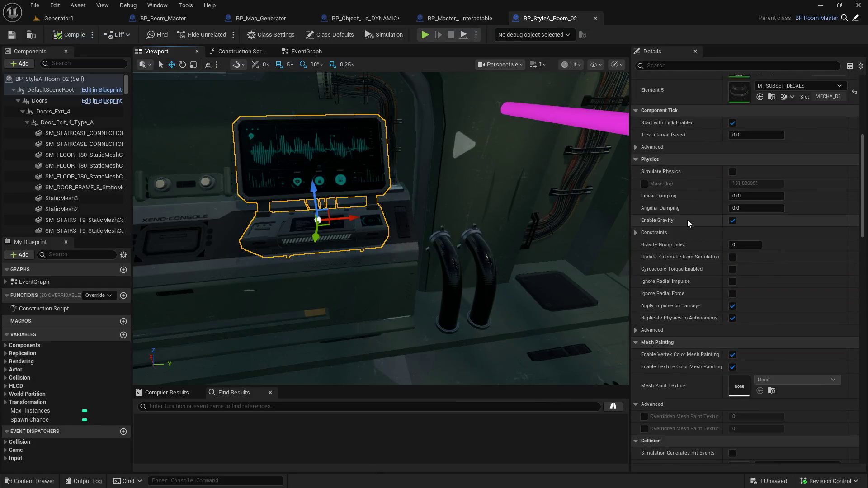
pyautogui.scroll(-10, 687, 222)
pyautogui.scroll(-10, 687, 228)
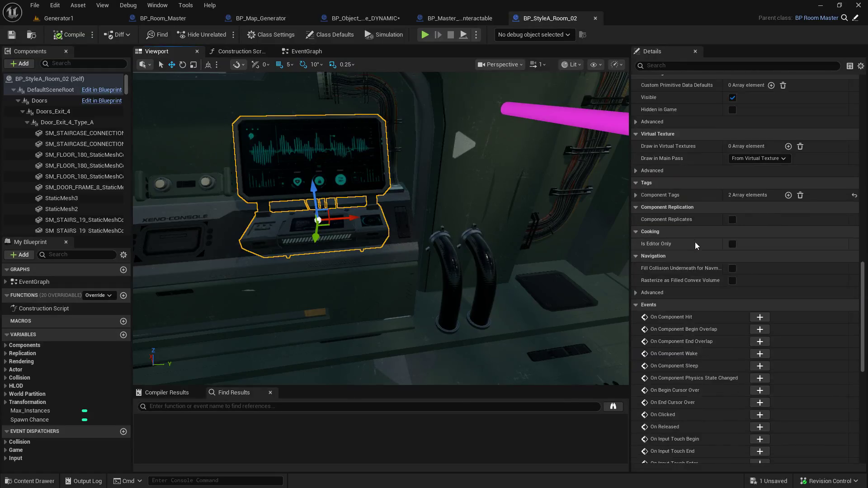
# - Filter by 'overla' to confirm M_Object_Outline, then browse to it in Base_Materials
pyautogui.scroll(3, 704, 229)
pyautogui.scroll(8, 707, 230)
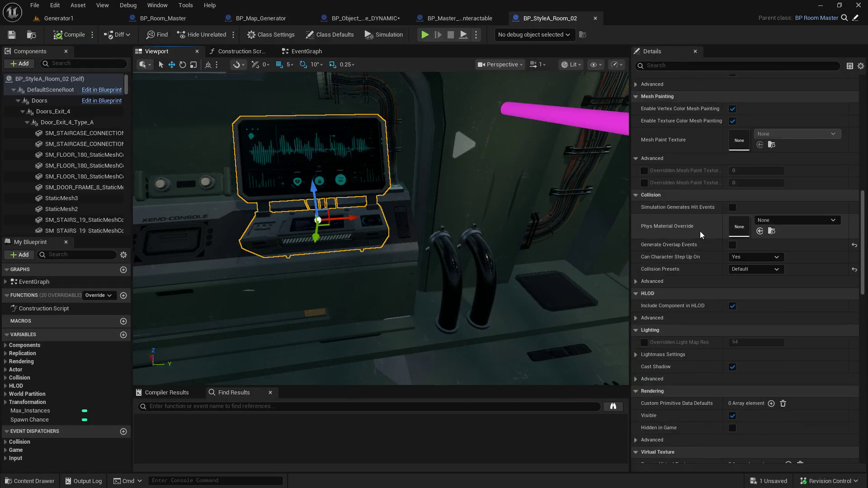
pyautogui.scroll(11, 698, 233)
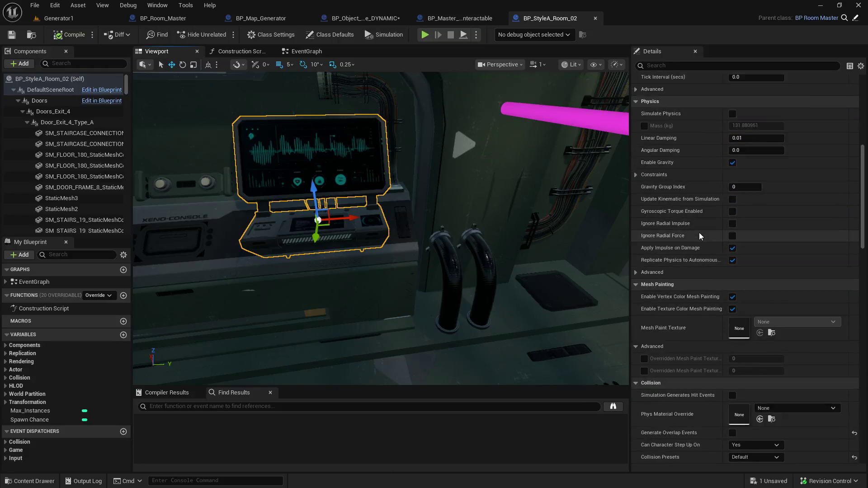
pyautogui.scroll(9, 698, 233)
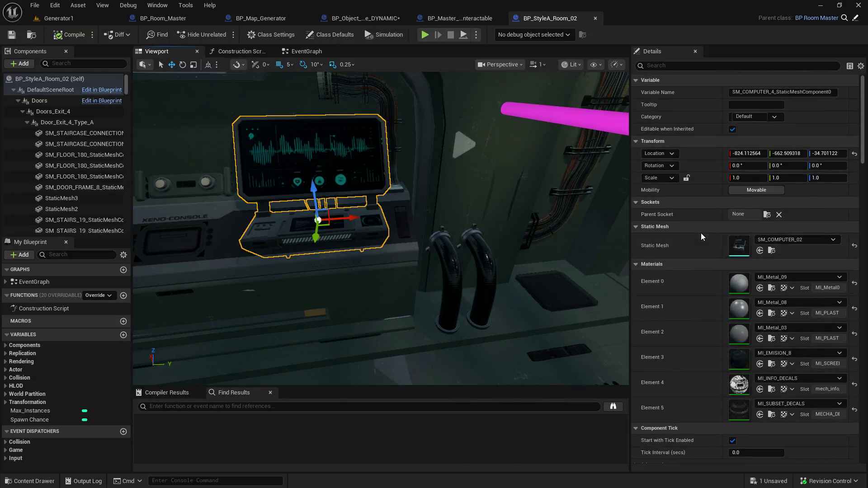
pyautogui.write('overla')
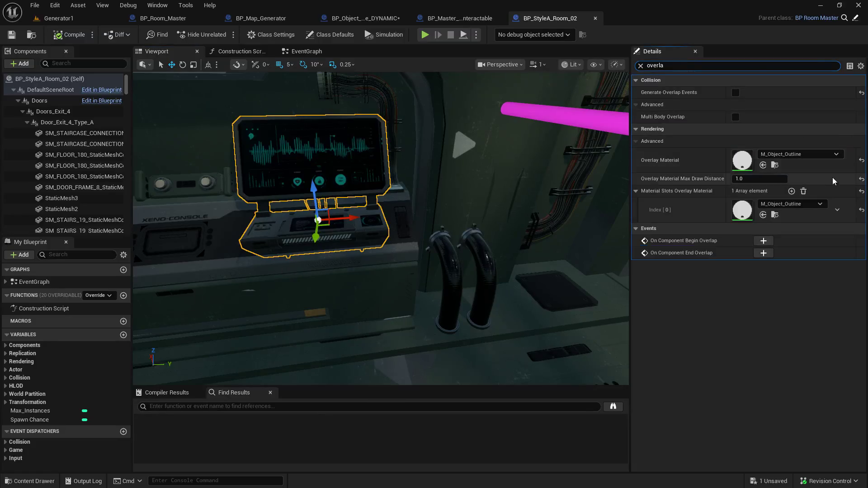
pyautogui.click(774, 165)
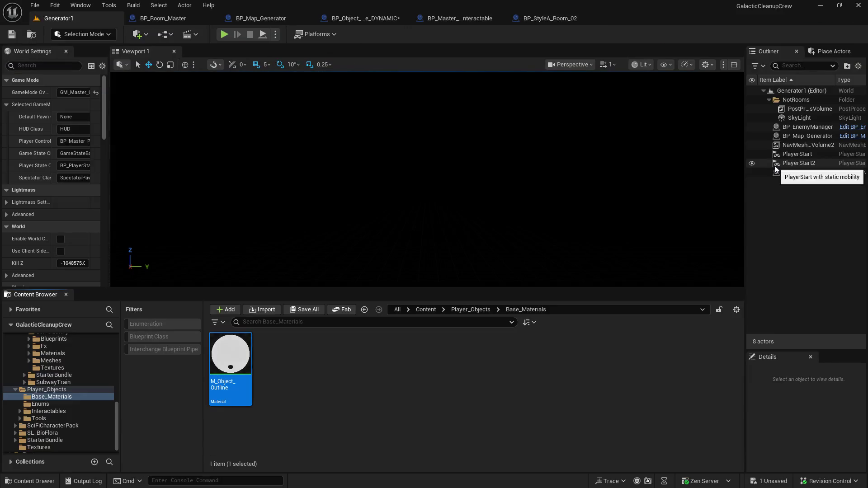
# - Open M_Object_Outline and pan to show its Color, TwoSidedSign and Thickness nodes
pyautogui.doubleClick(222, 351)
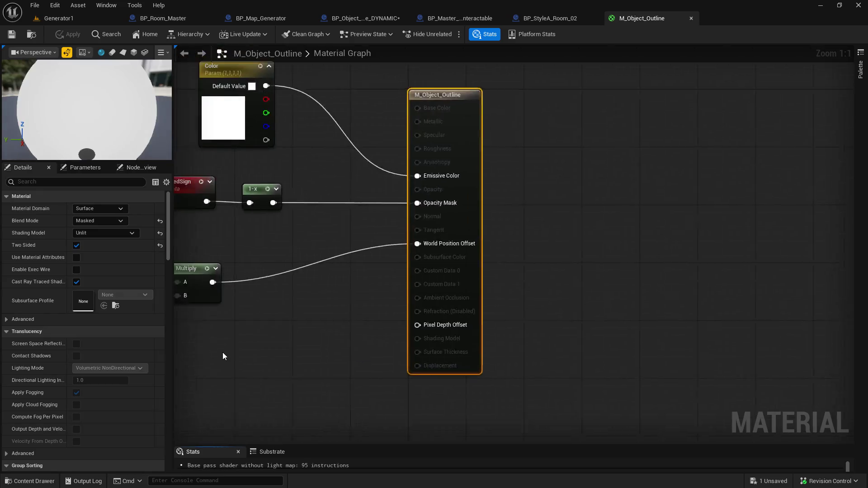
pyautogui.moveTo(318, 253)
pyautogui.mouseDown()
pyautogui.moveTo(421, 252)
pyautogui.moveTo(422, 271)
pyautogui.mouseUp()
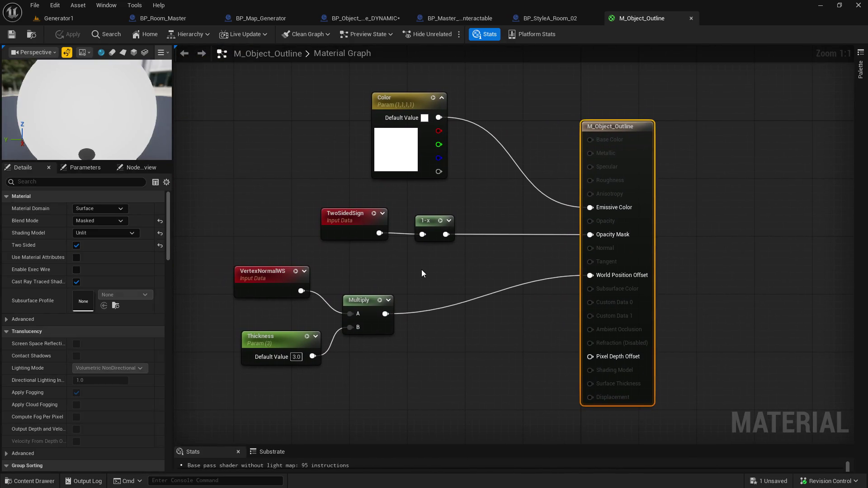